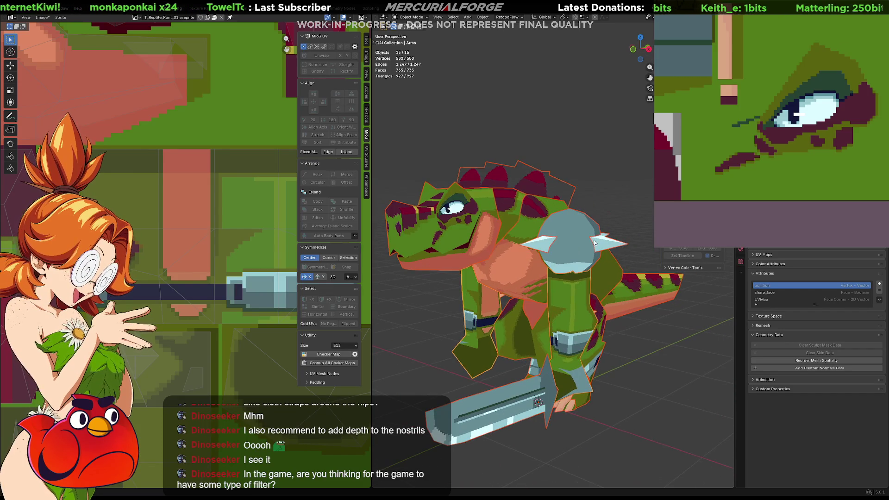
Select the grey Icosphere shoulder pads and pan the Aseprite texture canvas to another area
left_click(595, 233)
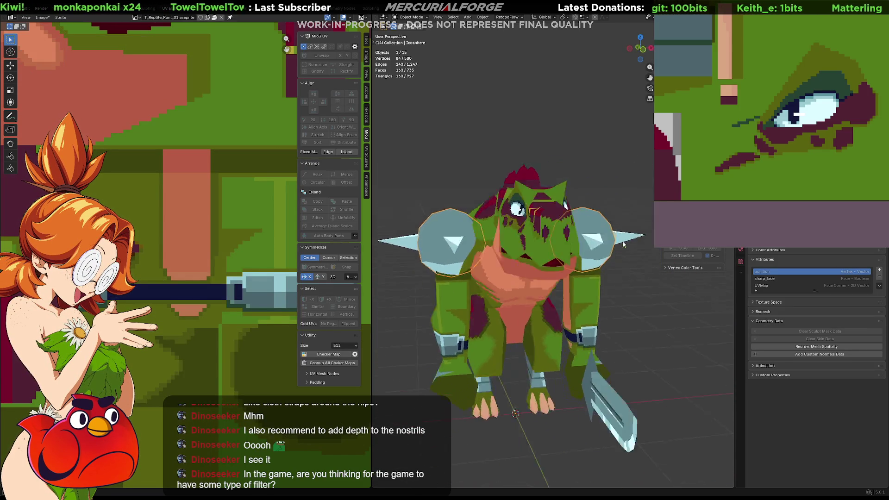
scroll(192, 216, "down", 2)
middle_click_drag(219, 311, 171, 203)
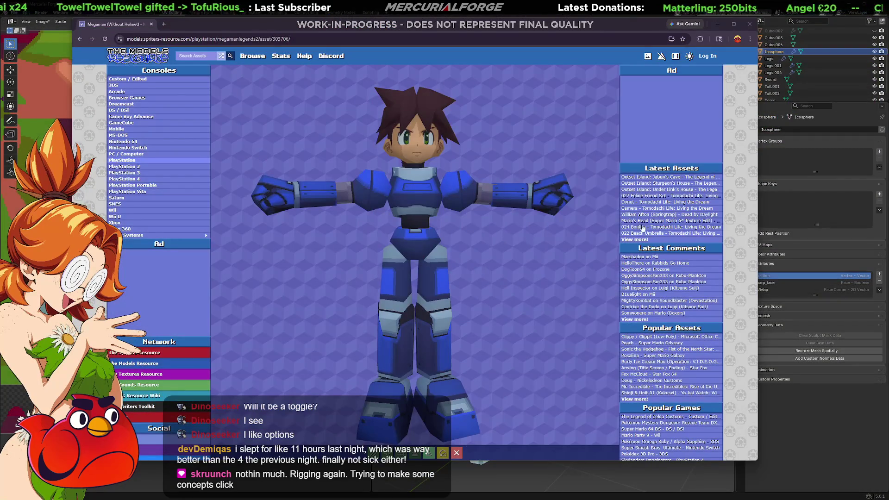
Rotate and zoom the Megaman model to study its armour from behind
mouse_move(463, 223)
left_mouse_down()
mouse_move(468, 263)
mouse_move(399, 214)
mouse_move(544, 234)
mouse_move(393, 233)
mouse_move(537, 218)
mouse_move(403, 204)
mouse_move(534, 179)
mouse_move(369, 183)
mouse_move(299, 242)
mouse_move(160, 207)
mouse_move(138, 176)
mouse_move(258, 204)
mouse_move(376, 147)
mouse_move(373, 280)
left_mouse_up()
scroll(400, 214, "up", 5)
scroll(399, 214, "down", 3)
scroll(462, 232, "up", 3)
scroll(394, 232, "down", 2)
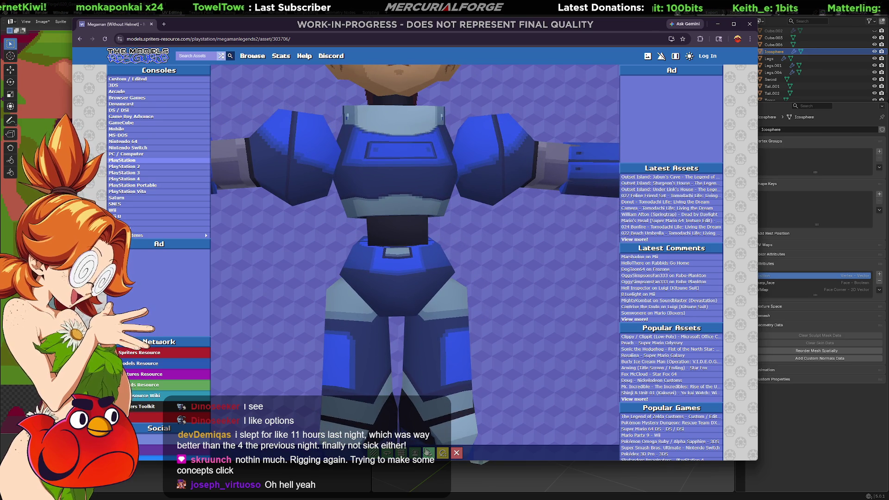
Inspect the model in wireframe from several angles, restore textured display, and close the browser
left_click(401, 452)
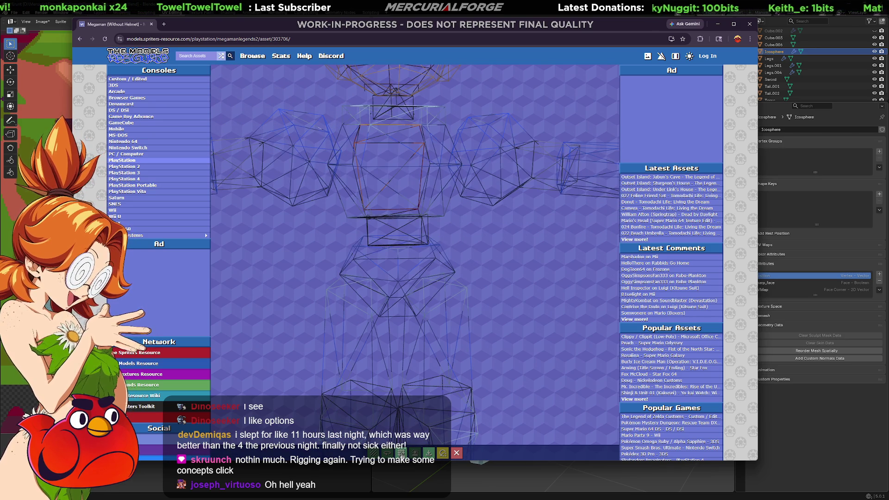
left_click_drag(492, 320, 473, 330)
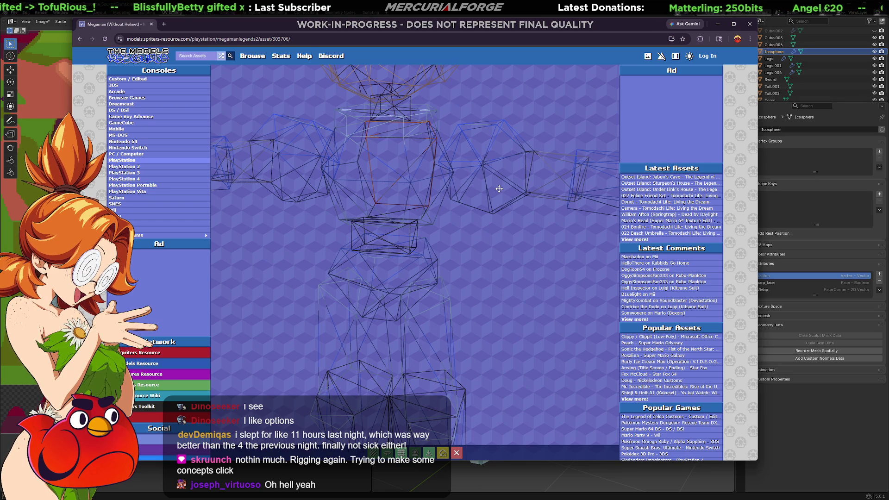
mouse_move(481, 234)
left_mouse_down()
mouse_move(478, 285)
mouse_move(493, 226)
left_mouse_up()
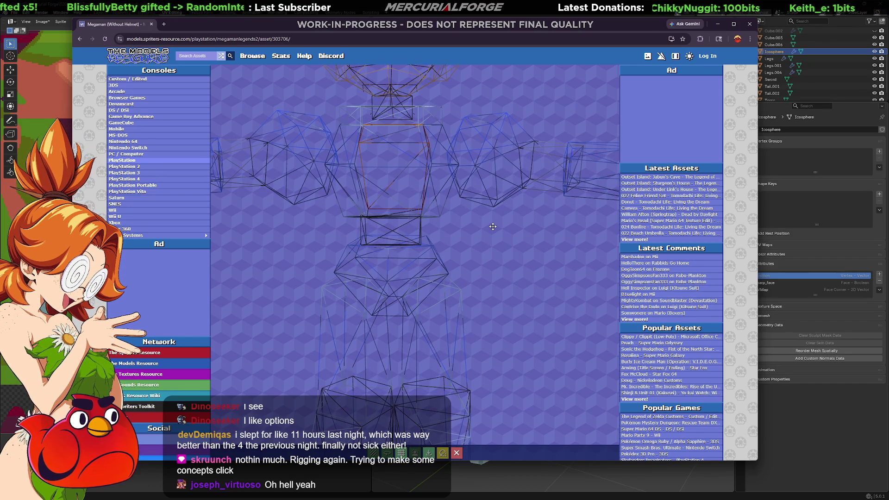
mouse_move(493, 227)
left_mouse_down()
mouse_move(319, 233)
mouse_move(465, 224)
left_mouse_up()
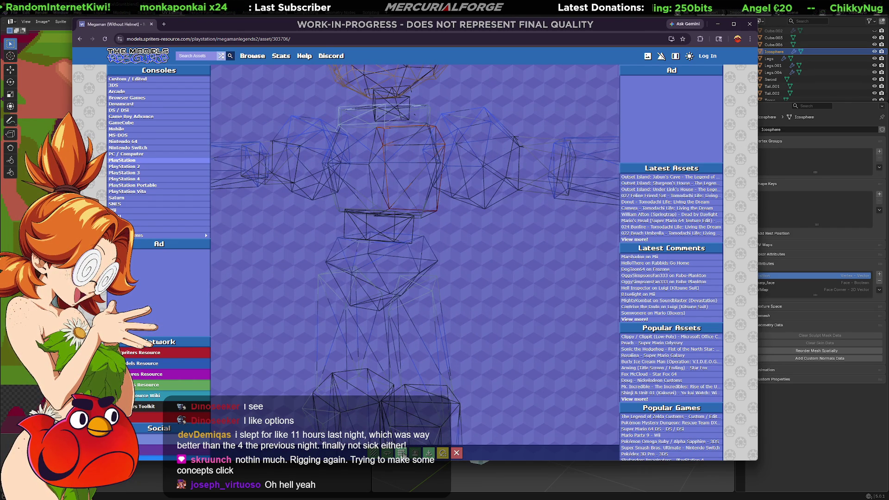
left_click(402, 453)
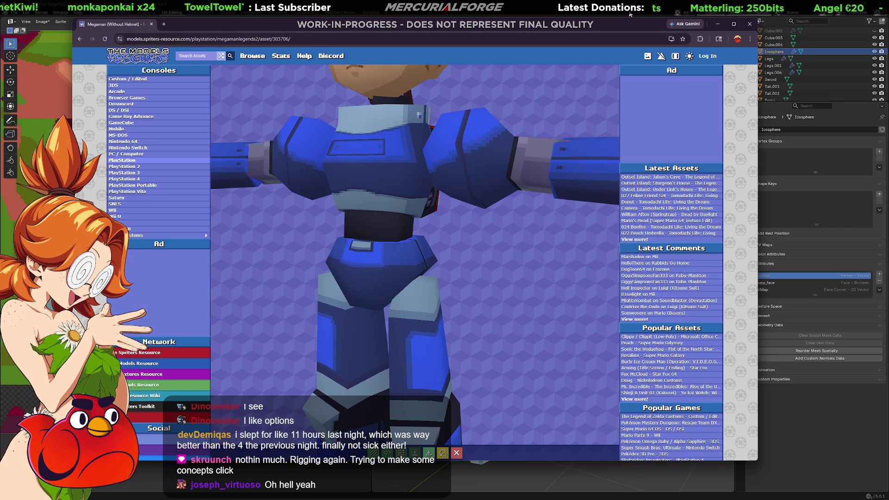
left_click(629, 15)
Delete the Icosphere shoulder pad sphere
key("Tab")
scroll(576, 240, "up", 4)
middle_click_drag(572, 241, 606, 266)
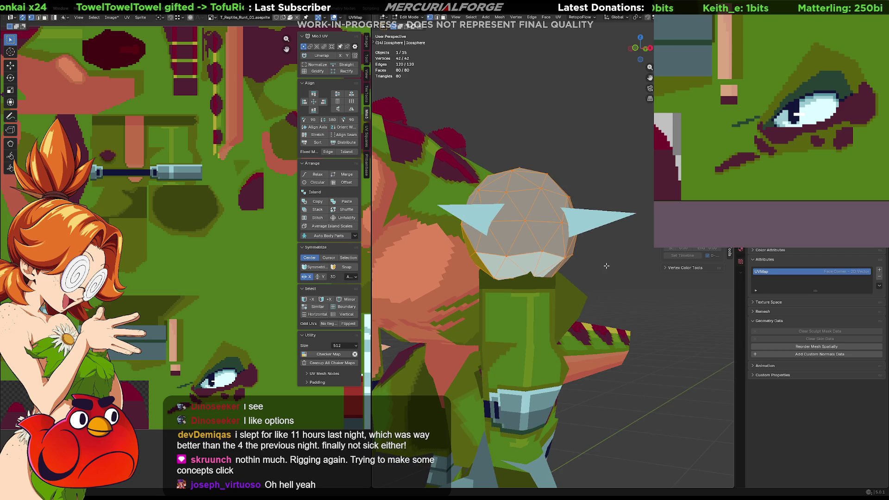
key("Tab")
key("Delete")
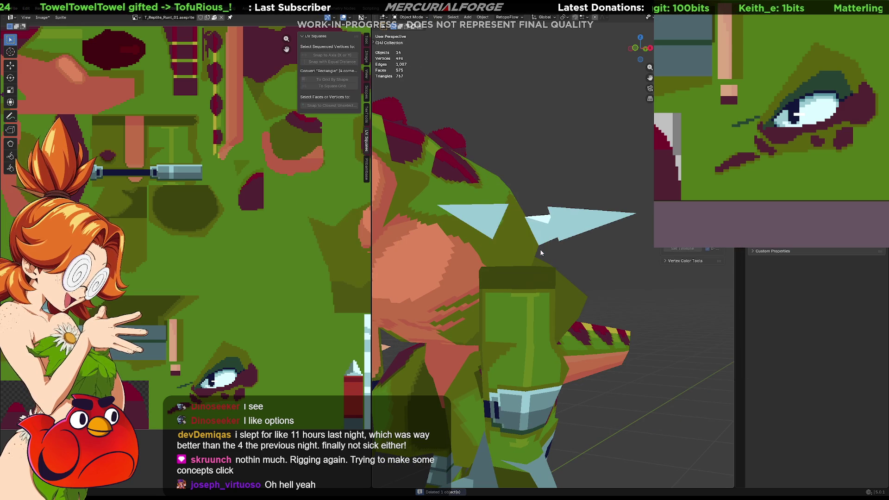
left_click(532, 276)
Extrude the arm box's top edge loop straight up along Z and cap it with a face
key("Tab")
middle_click_drag(532, 276, 528, 298)
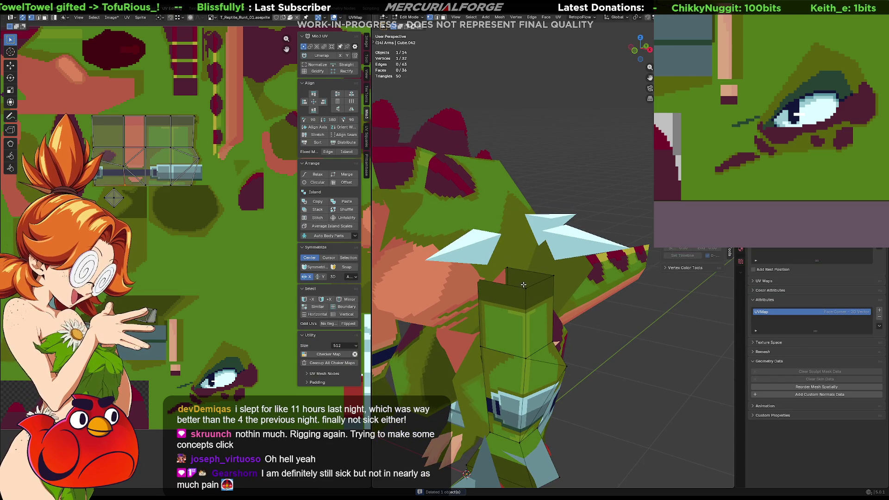
key("2")
left_click(539, 285, "alt")
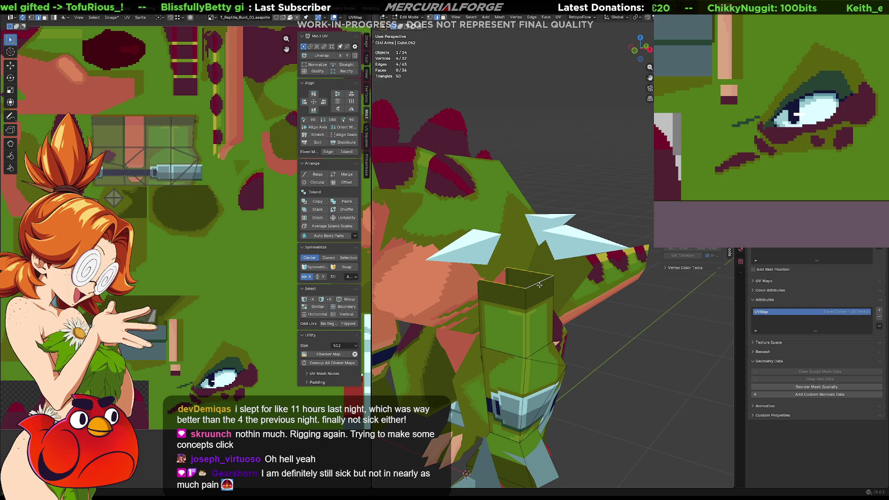
key("e")
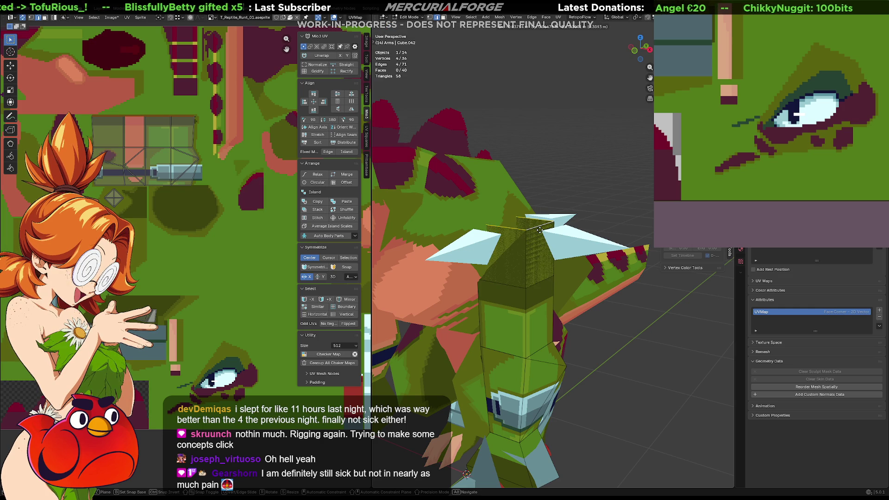
key("z")
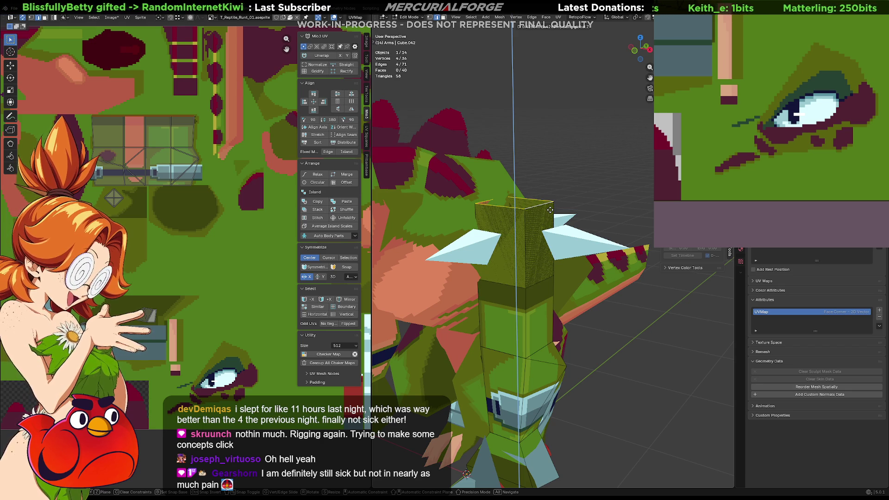
left_click(550, 210)
key("f")
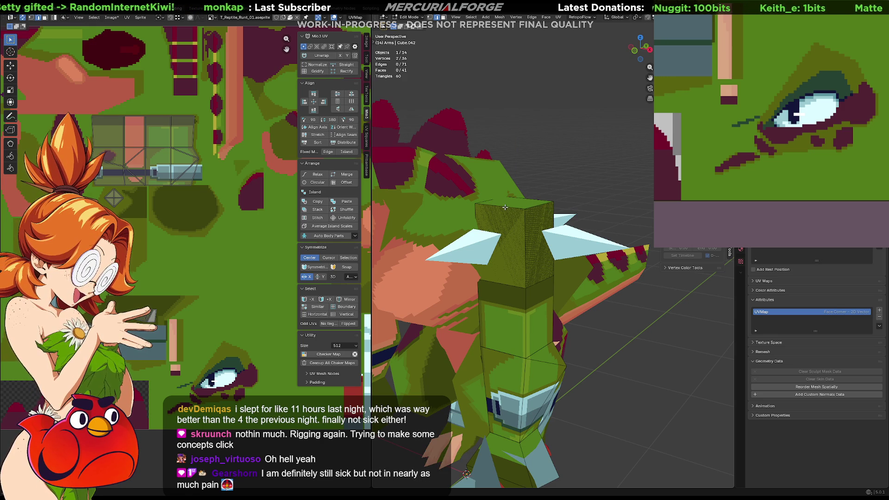
left_click(521, 233, "alt")
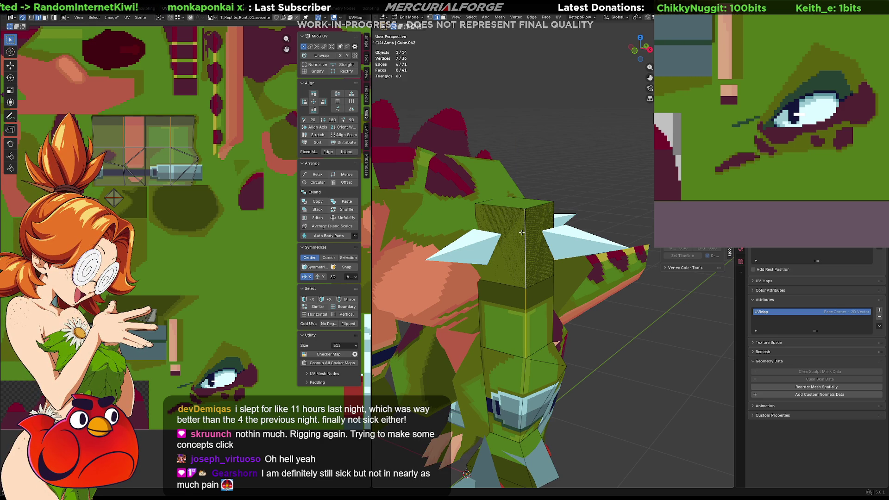
right_click(522, 232)
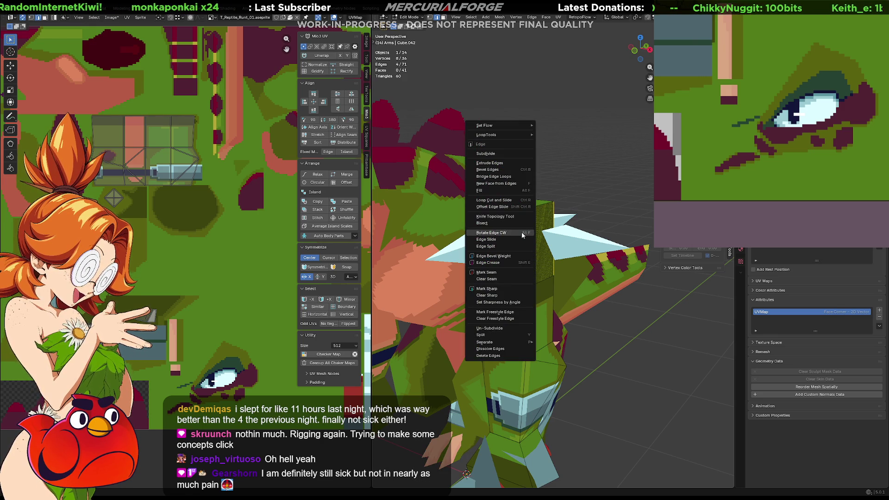
Subdivide the block's edges, widen a top edge along X, then dissolve it
left_click(504, 154)
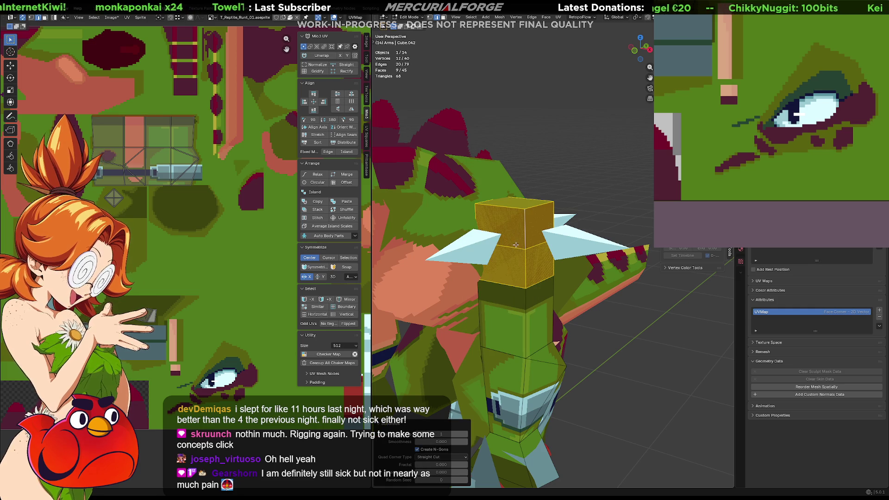
left_click(515, 245)
middle_click_drag(516, 248, 527, 243)
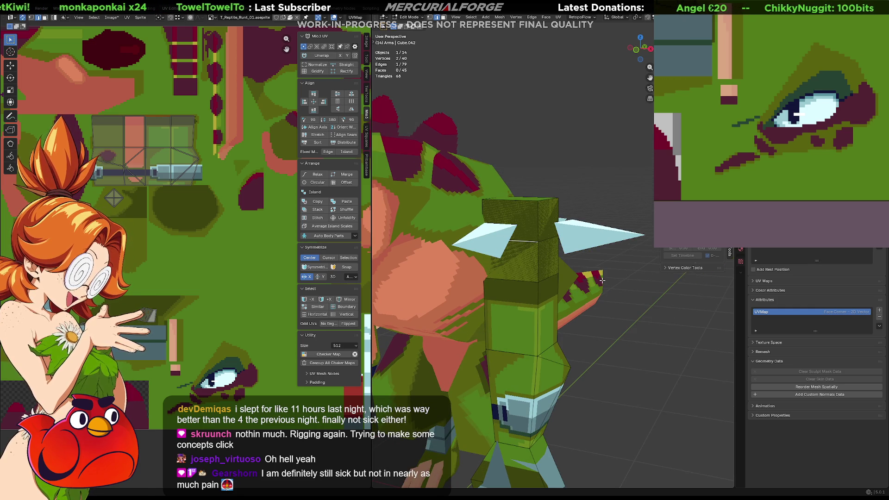
key("s")
key("x")
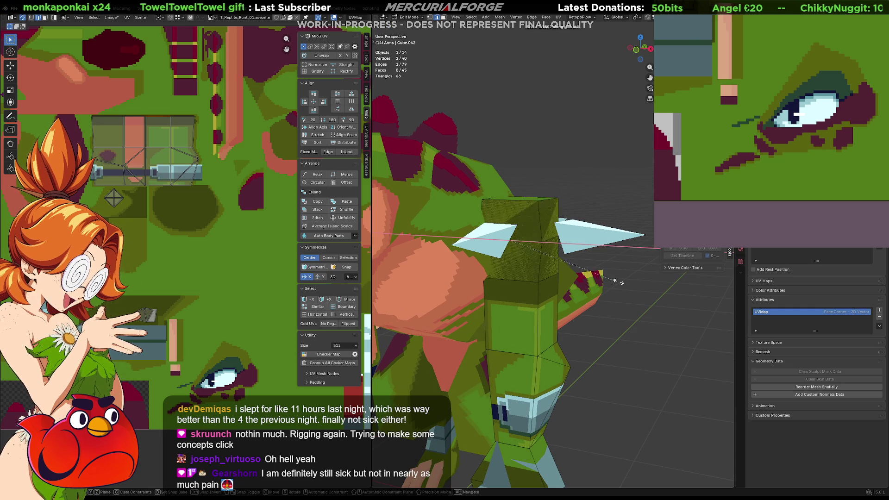
left_click(597, 271)
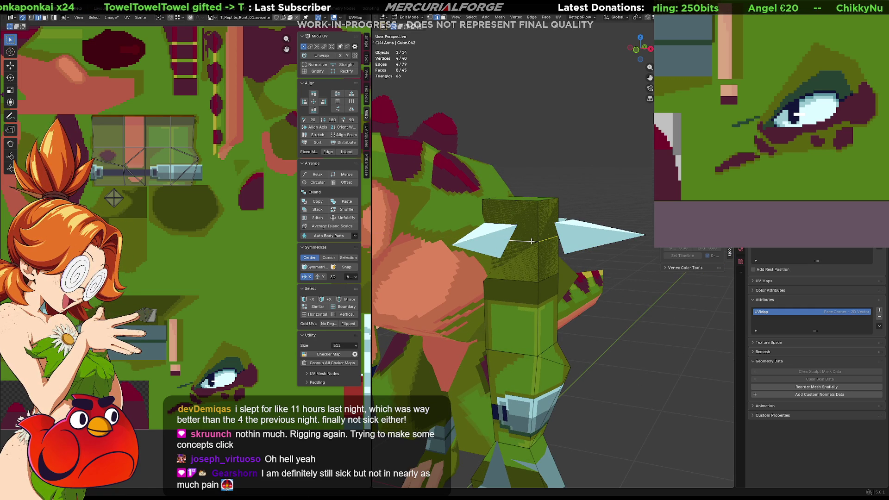
key("s")
key("x")
left_click(560, 256)
mouse_move(559, 257)
middle_mouse_down()
mouse_move(532, 222)
mouse_move(427, 226)
middle_mouse_up()
key("ctrl+x")
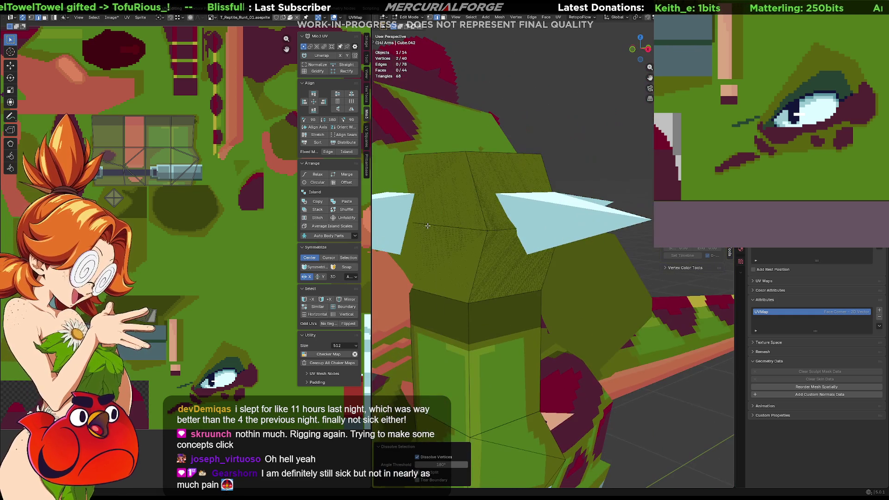
key("ctrl+x")
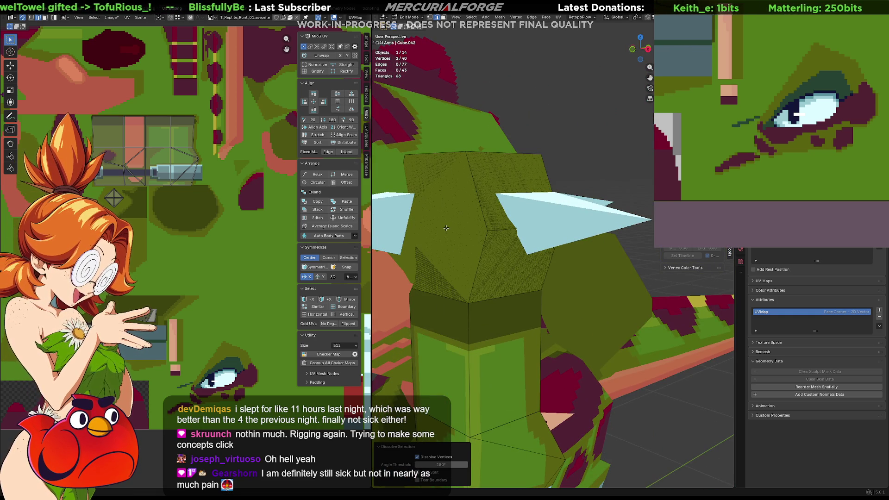
Poke the block's two top faces into triangles
key("3")
left_click(438, 224)
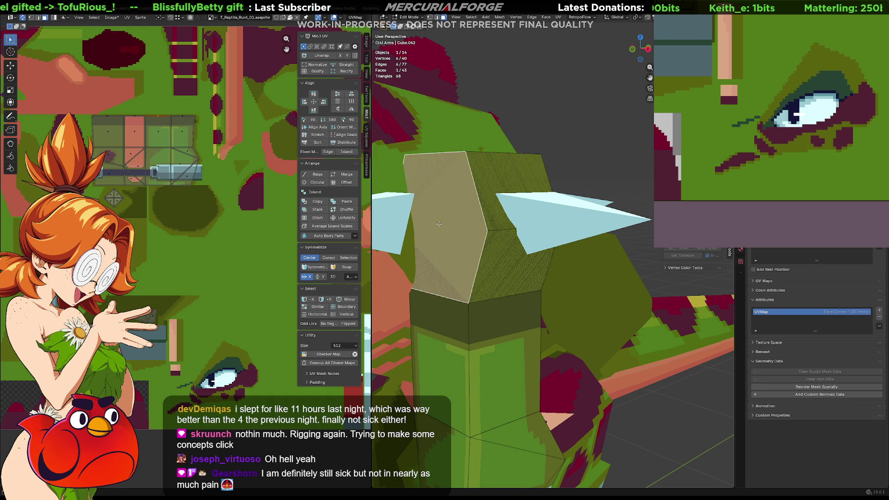
middle_click_drag(452, 225, 509, 222)
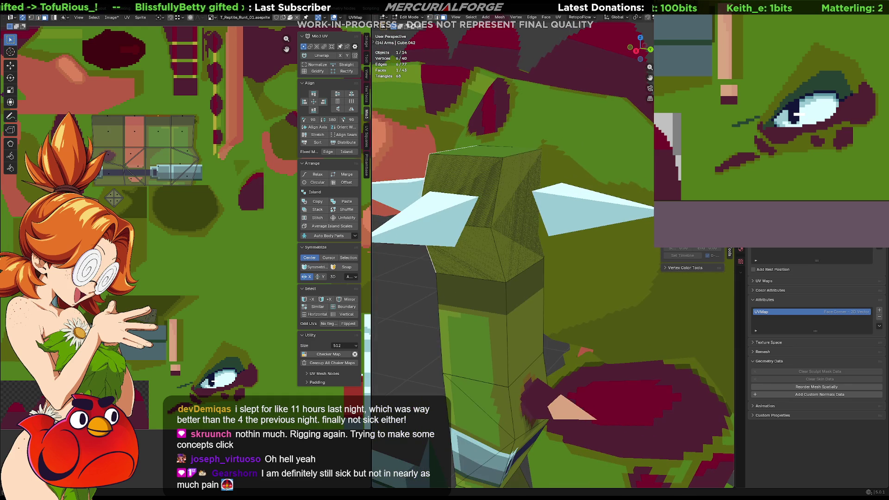
left_click(513, 215, "shift")
right_click(513, 215)
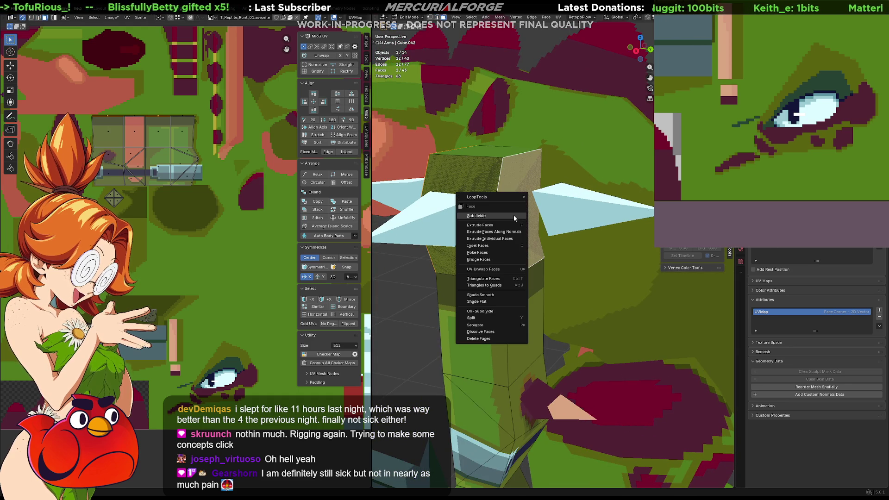
left_click(502, 253)
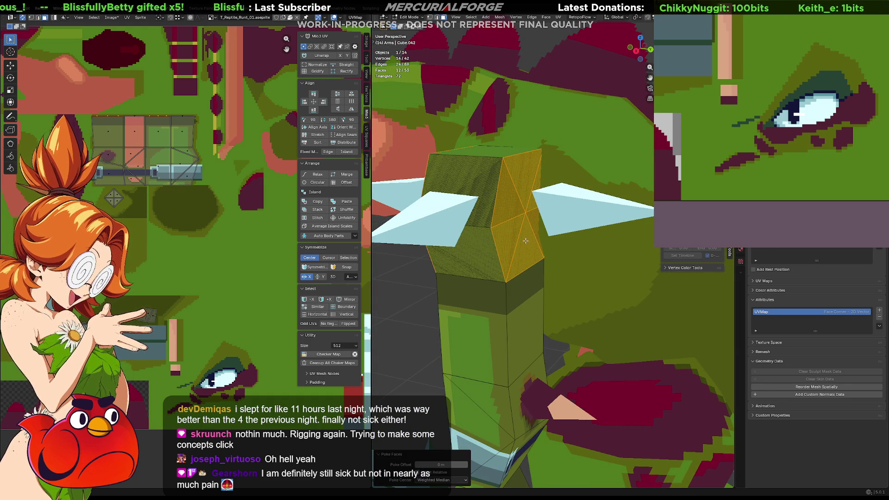
Stretch the two poked peak vertices along the Y axis
key("1")
left_click(526, 211)
mouse_move(524, 213)
middle_mouse_down()
mouse_move(563, 222)
mouse_move(491, 265)
middle_mouse_up()
left_click(454, 252, "shift")
key("s")
key("y")
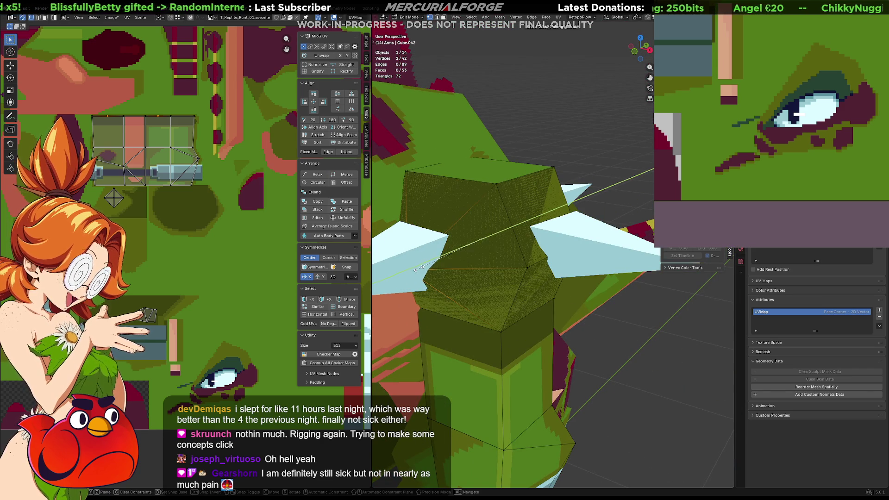
left_click(574, 318)
Select the spiked cube armour piece and pick its two top edges in Edit Mode
key("Tab")
mouse_move(644, 345)
middle_mouse_down()
mouse_move(520, 304)
mouse_move(477, 304)
mouse_move(532, 300)
mouse_move(497, 285)
mouse_move(574, 292)
middle_mouse_up()
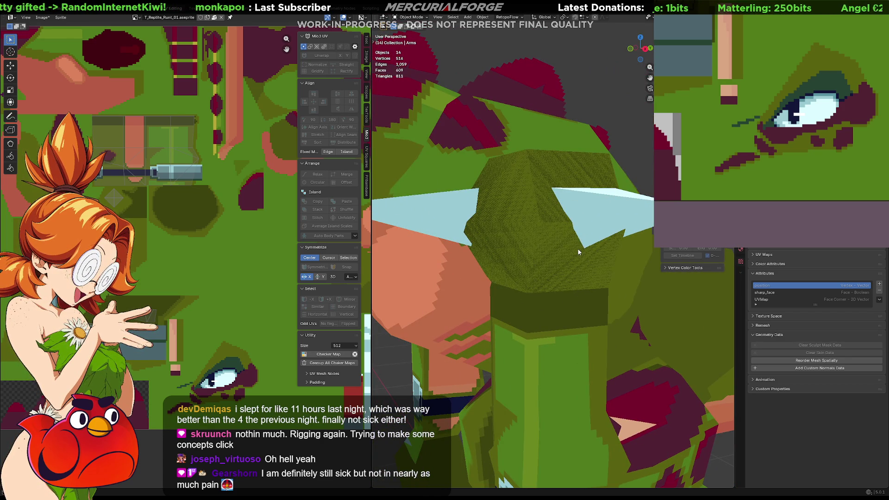
mouse_move(592, 225)
middle_mouse_down()
mouse_move(530, 234)
mouse_move(546, 282)
mouse_move(581, 230)
mouse_move(599, 224)
mouse_move(592, 240)
mouse_move(547, 202)
mouse_move(547, 188)
mouse_move(544, 198)
middle_mouse_up()
left_click(600, 224)
key("Tab")
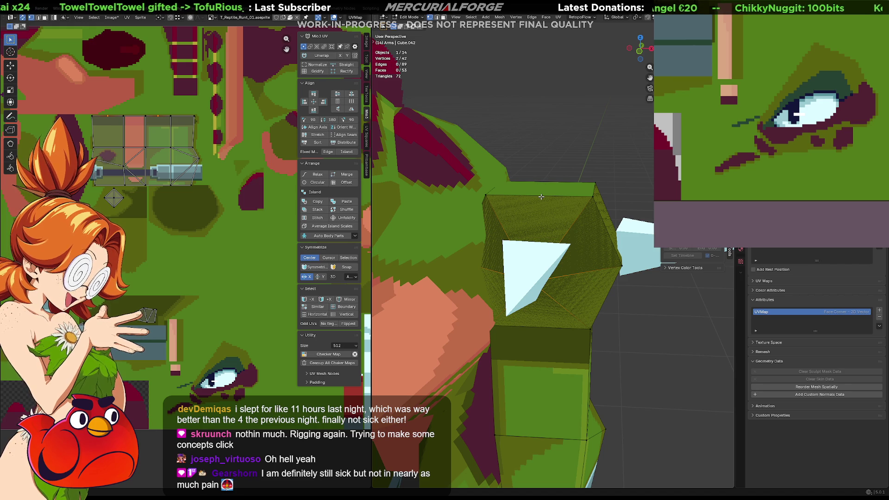
key("alt+a")
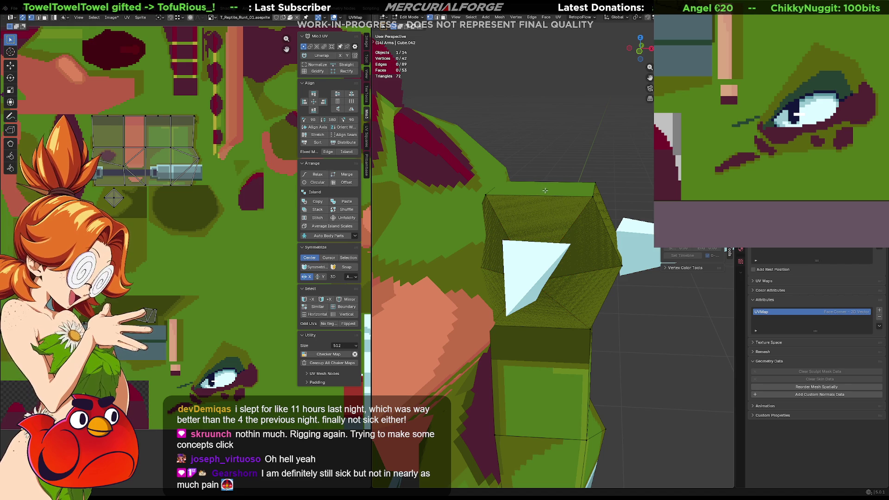
left_click(546, 185)
left_click(540, 194, "shift")
Subdivide the two top edges and raise the new middle edge along Z into a ridge
right_click(540, 194)
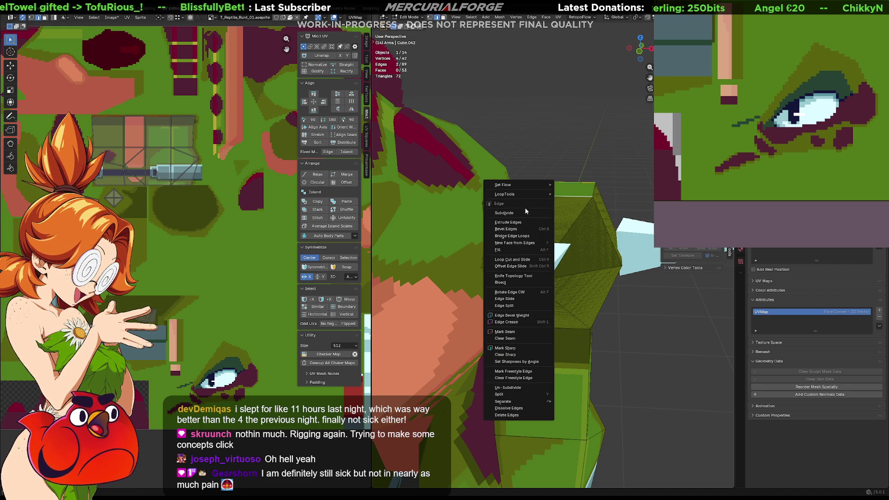
left_click(523, 209)
left_click(547, 188)
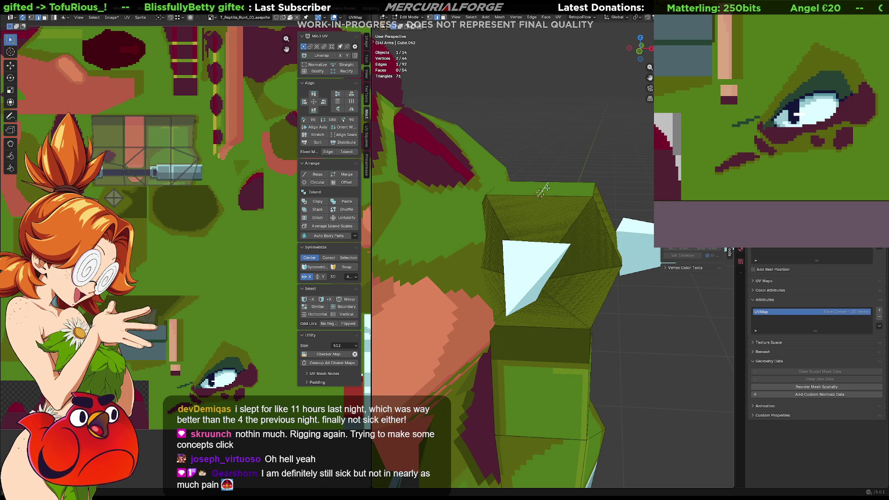
key("g")
key("y")
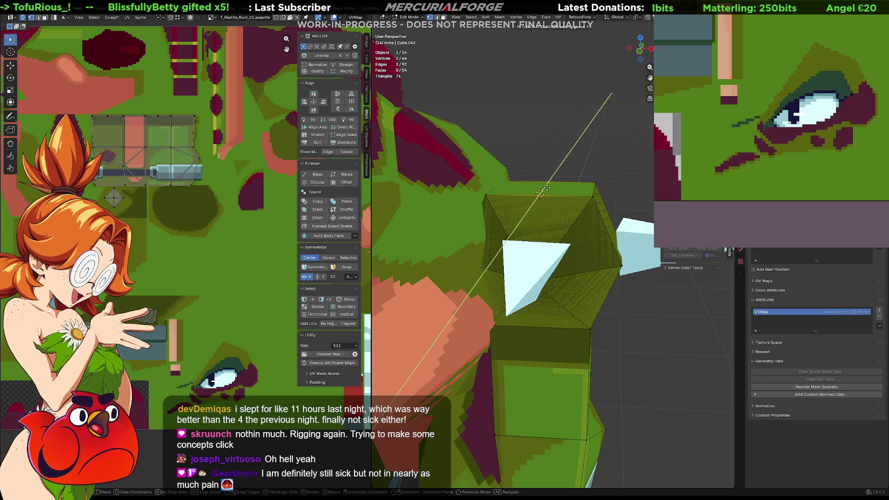
key("z")
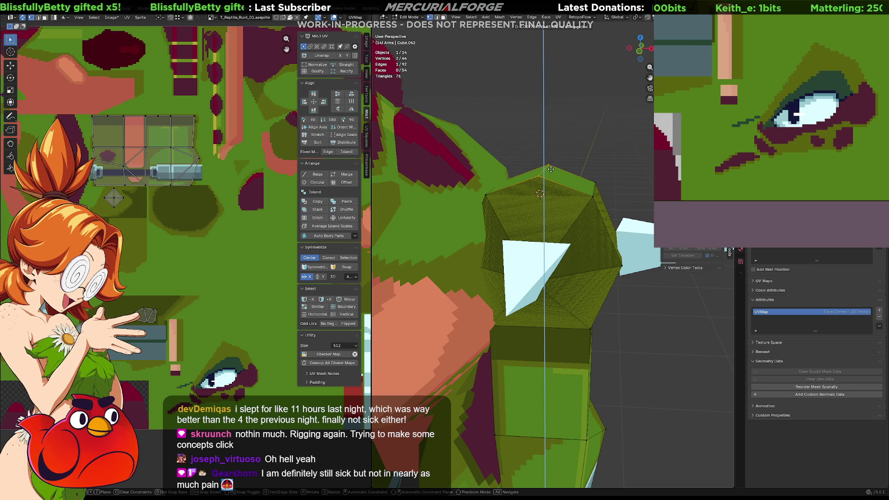
left_click(550, 169)
Select the armour's top face and side face in face mode
key("3")
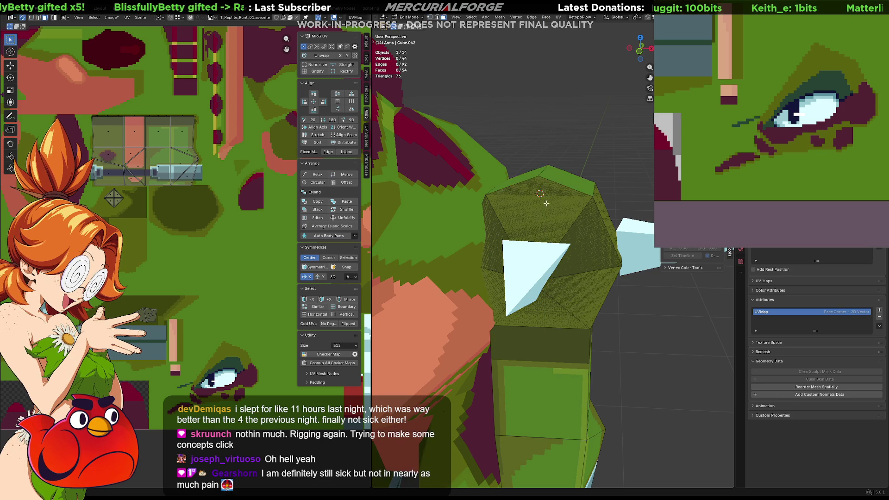
left_click(545, 196)
middle_click_drag(545, 197, 513, 224)
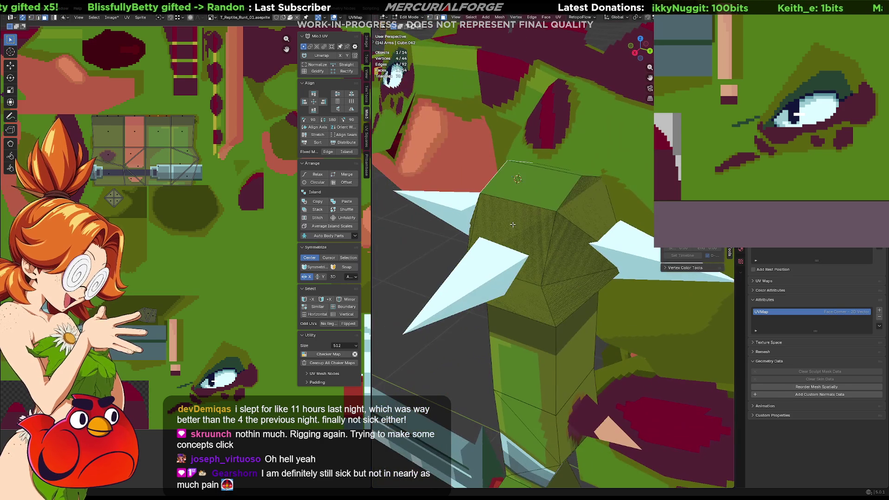
left_click(601, 202, "shift")
Triangulate the selected ridge faces, then view the whole textured arm in Object Mode
right_click(589, 202)
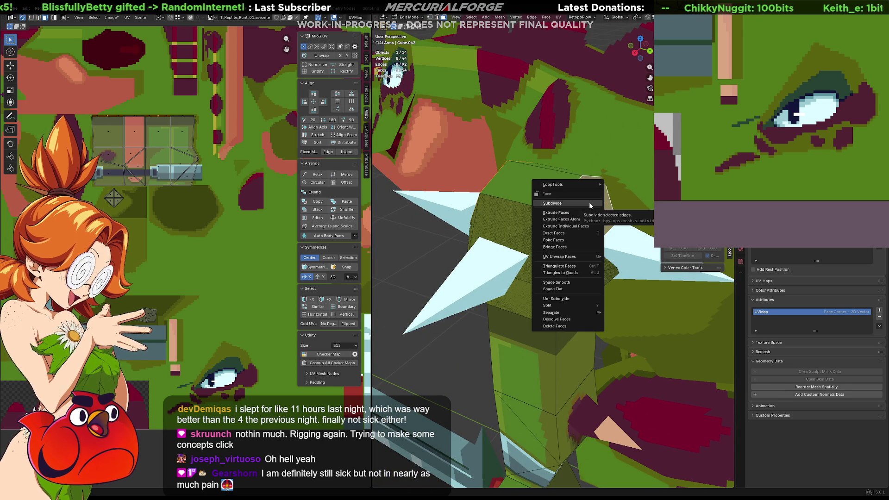
left_click(575, 267)
mouse_move(574, 259)
middle_mouse_down()
mouse_move(571, 172)
mouse_move(597, 219)
mouse_move(454, 221)
mouse_move(575, 233)
mouse_move(569, 226)
mouse_move(599, 224)
mouse_move(571, 222)
middle_mouse_up()
key("Tab")
key("Tab")
key("Tab")
middle_click_drag(557, 275, 559, 243)
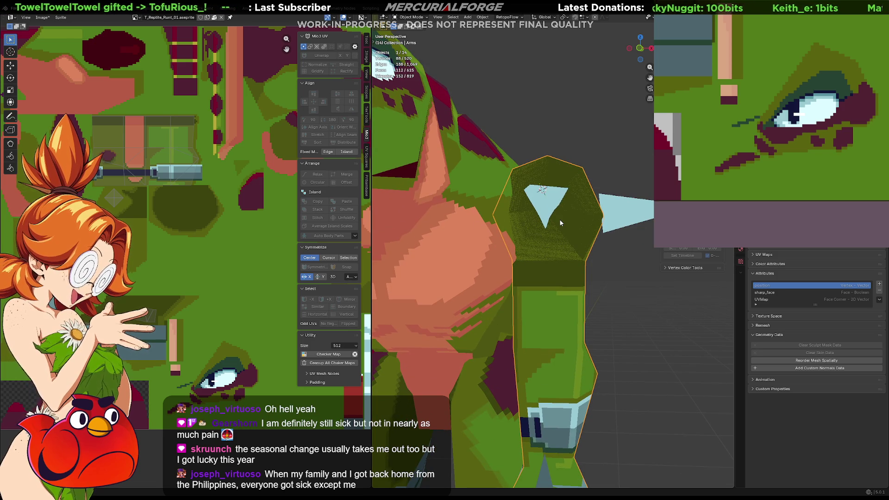
mouse_move(574, 222)
middle_mouse_down()
mouse_move(563, 215)
mouse_move(527, 229)
mouse_move(548, 217)
mouse_move(575, 220)
middle_mouse_up()
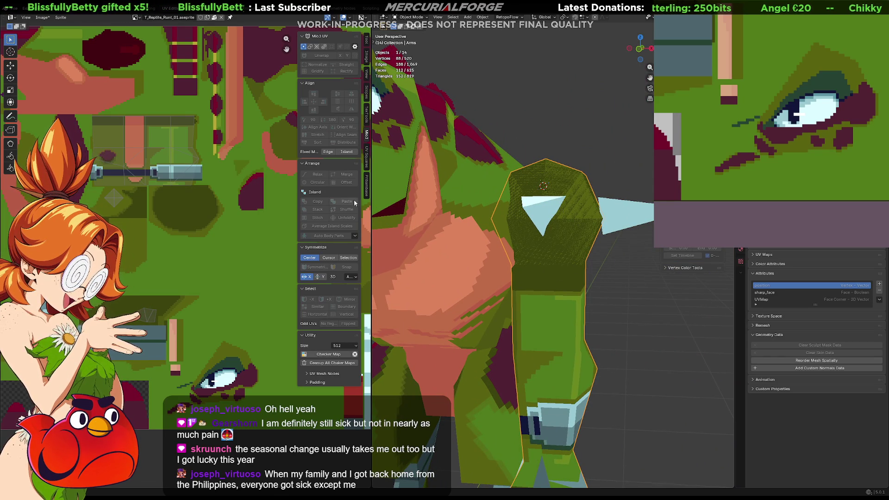
In X-ray vertex mode, narrow the armour's side points along Y to 0.79
key("Tab")
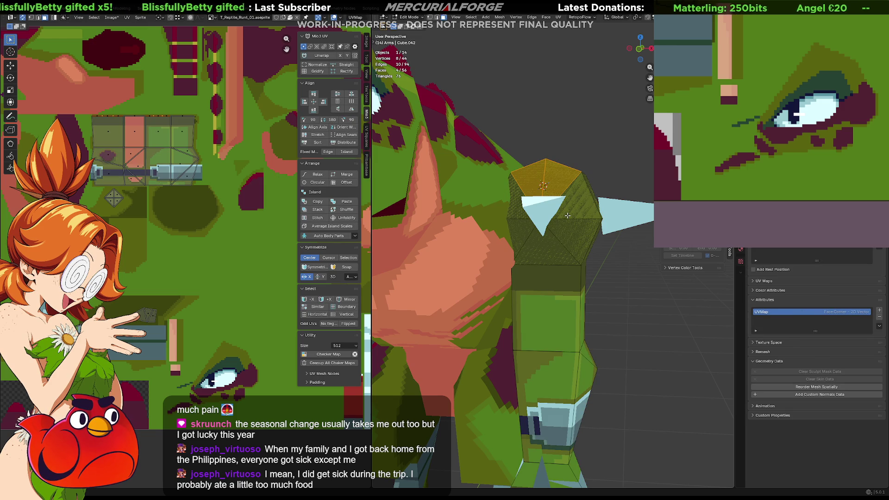
key("shift+z")
left_click_drag(635, 137, 464, 255)
middle_click_drag(528, 239, 446, 239)
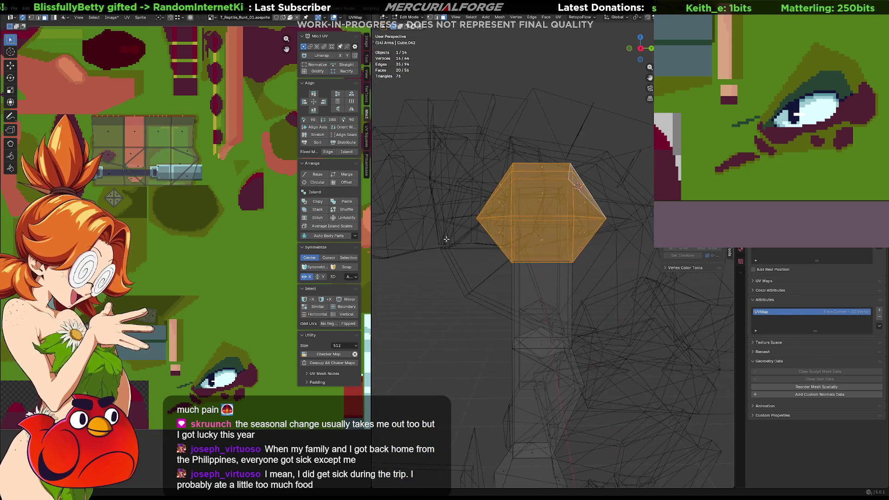
key("1")
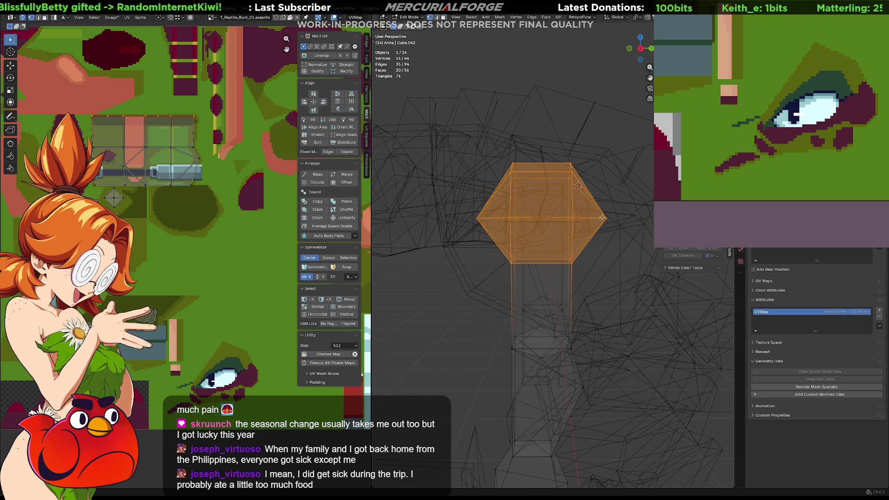
left_click(612, 217)
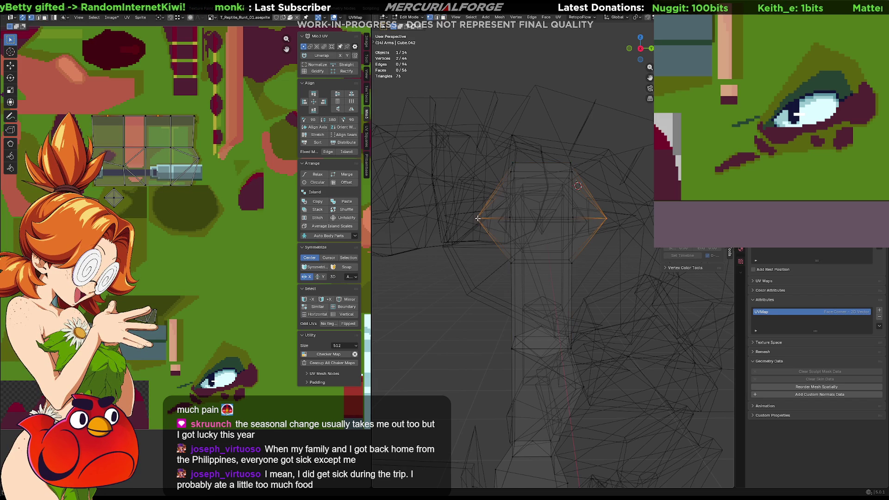
key("s")
key("x")
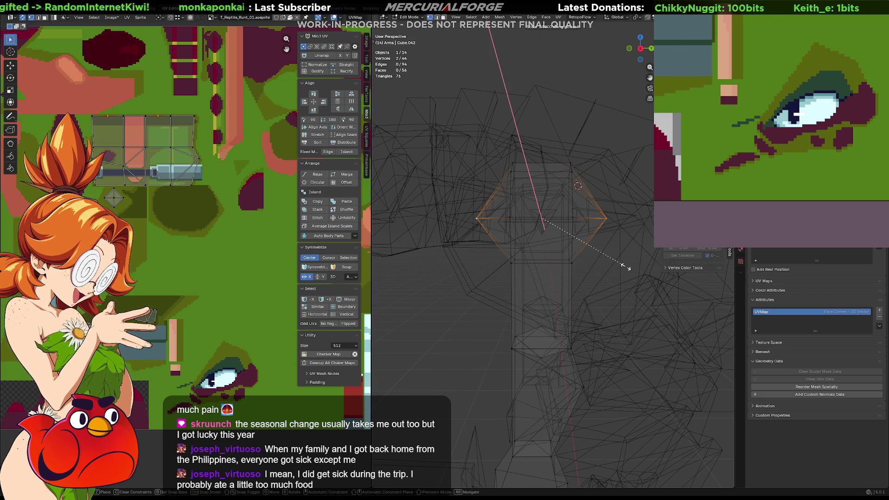
key("y")
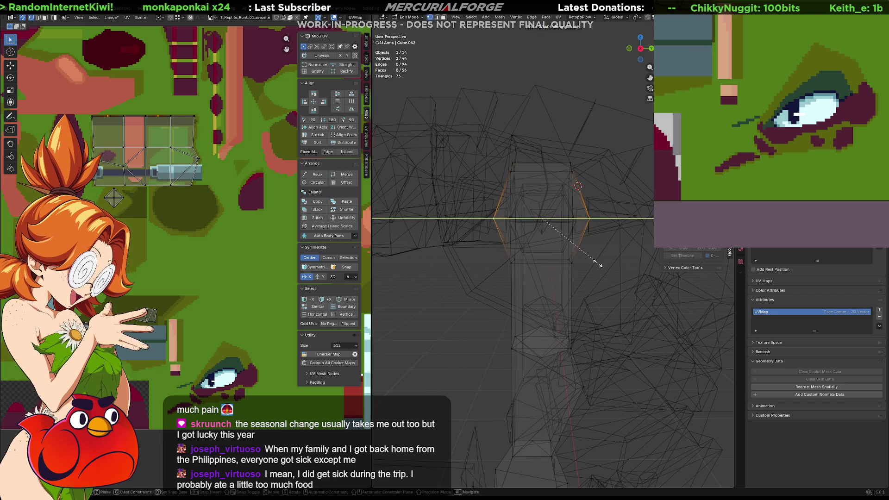
left_click(603, 260)
Lower the side points along Z and raise the middle edge loop upward
key("g")
key("z")
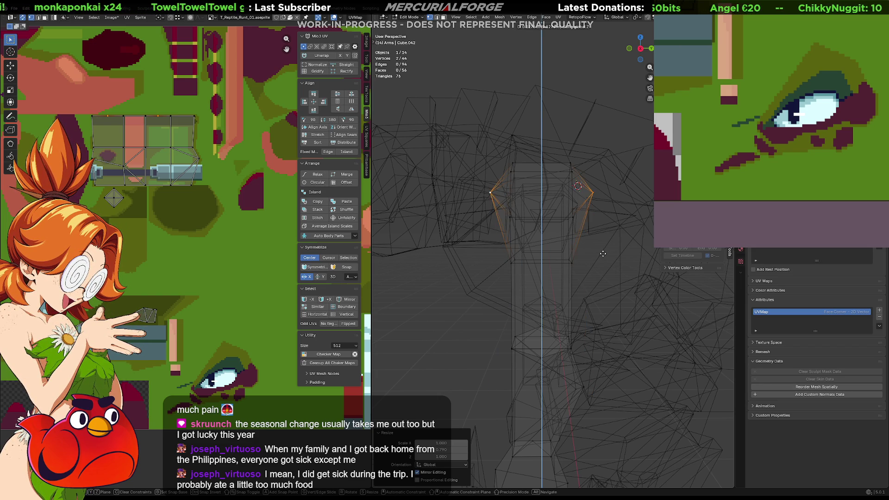
left_click(603, 252)
left_click(523, 207, "alt")
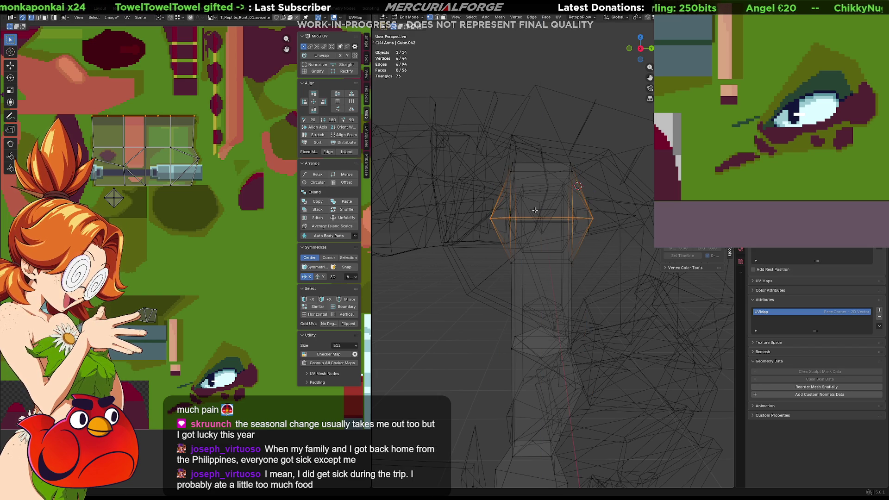
key("g")
key("z")
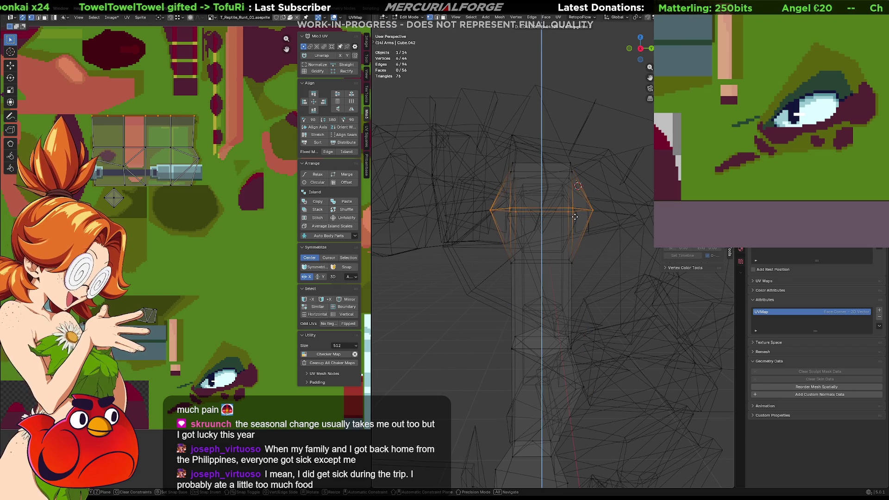
left_click(575, 220)
Clear the selection and box-select the shoulder armour faces in face mode
mouse_move(574, 219)
middle_mouse_down()
mouse_move(623, 225)
mouse_move(612, 274)
middle_mouse_up()
key("Tab")
key("Tab")
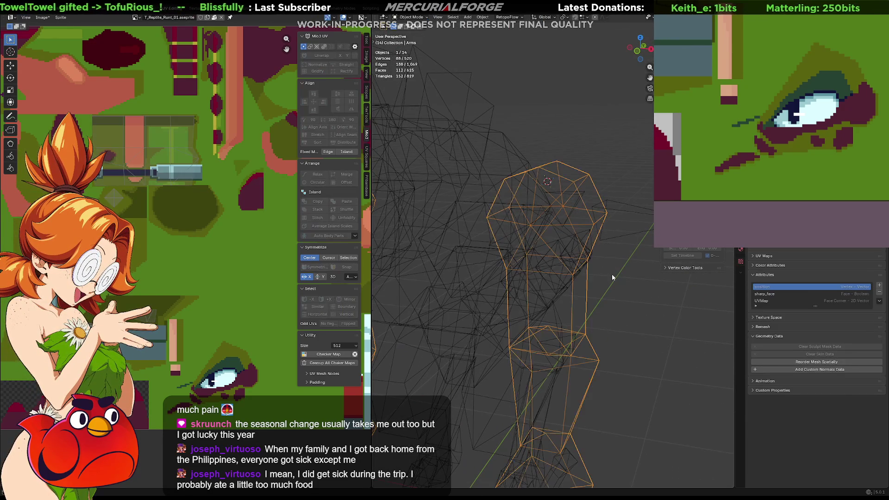
key("shift+z")
key("alt+a")
key("3")
middle_click_drag(557, 226, 582, 211)
key("shift+z")
left_click_drag(628, 167, 506, 261)
key("shift+z")
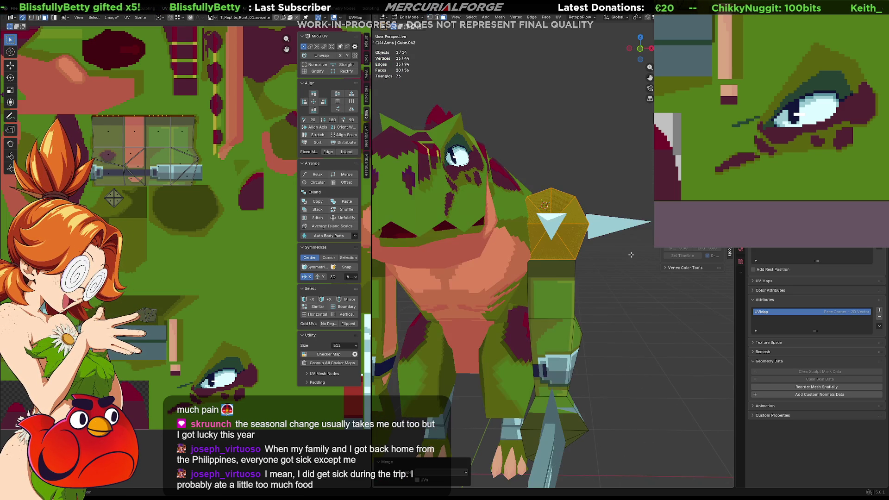
Reselect the armour faces, then drop the lower rings so only the top cap remains selected
left_click(624, 268)
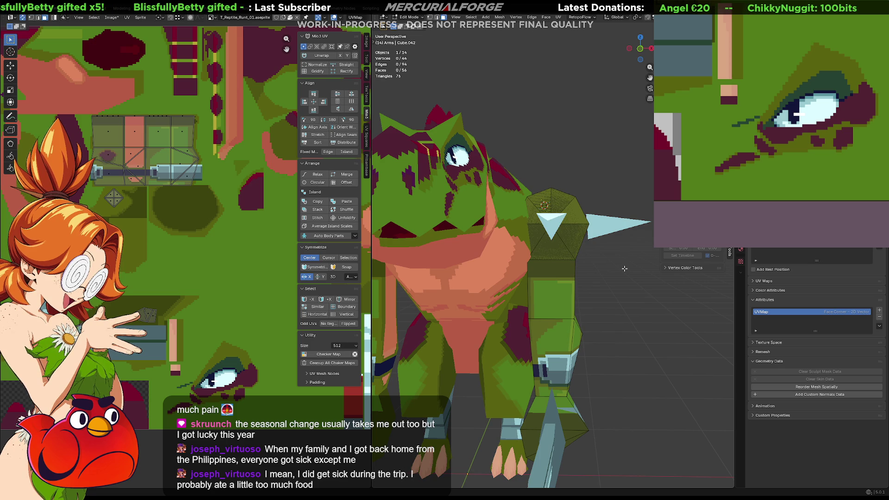
key("ctrl+z")
mouse_move(628, 250)
middle_mouse_down()
mouse_move(490, 267)
mouse_move(595, 263)
middle_mouse_up()
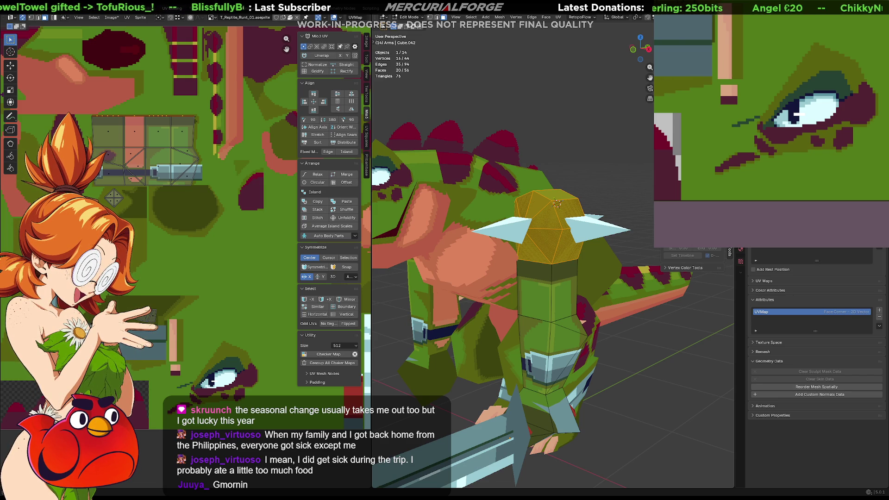
middle_click_drag(575, 225, 602, 249)
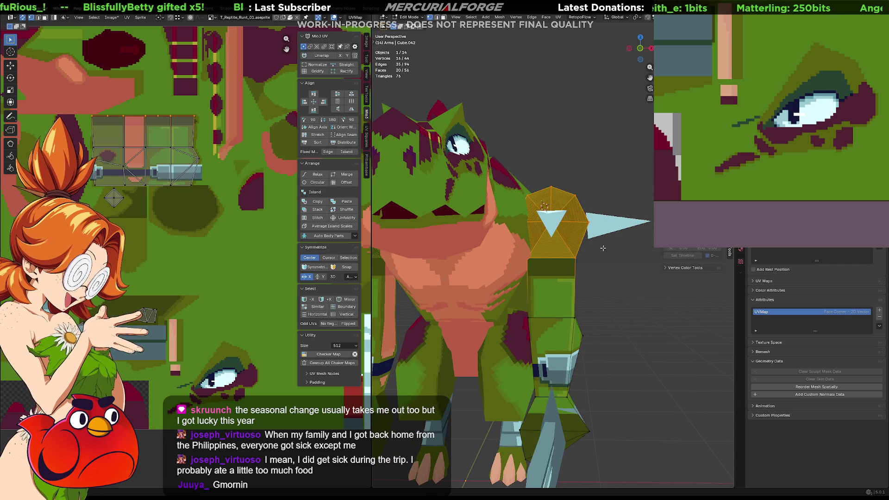
left_click_drag(605, 249, 461, 279, "ctrl")
middle_click_drag(460, 278, 536, 256)
left_click_drag(536, 256, 626, 274, "ctrl")
mouse_move(626, 274)
middle_mouse_down()
mouse_move(578, 266)
mouse_move(611, 267)
middle_mouse_up()
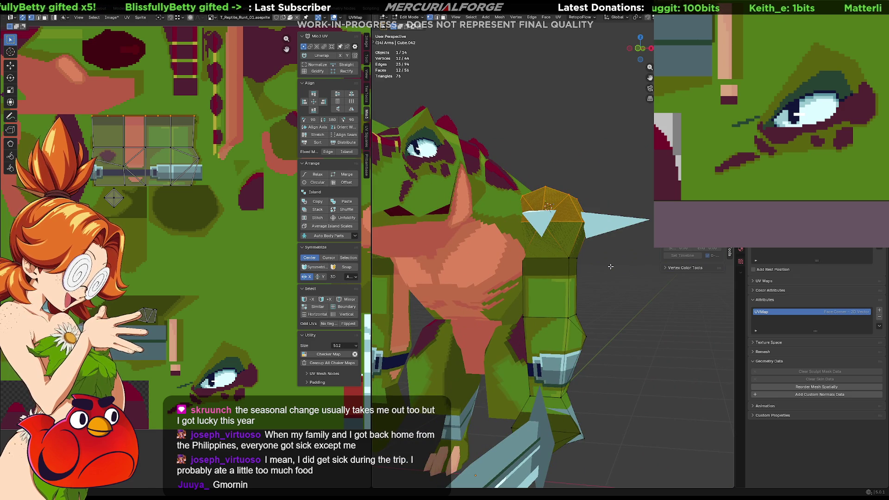
Scale the top cap to 1.125 and raise it 0.029 m along Z
key("s")
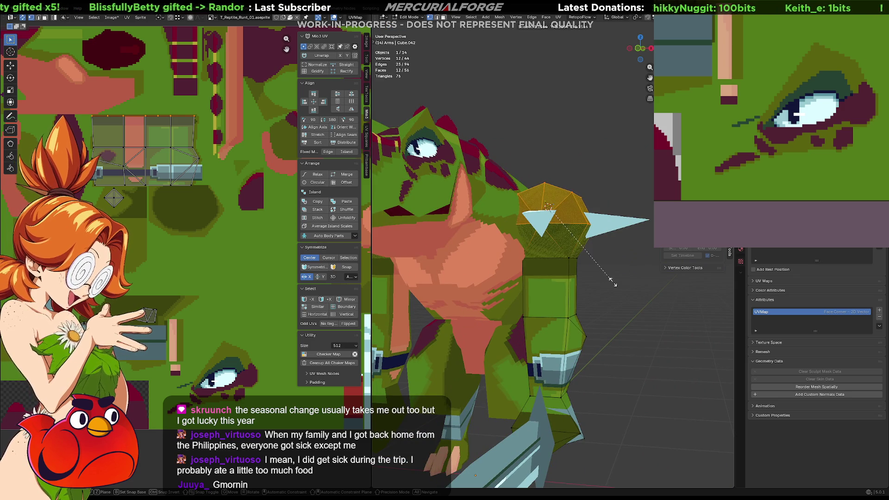
left_click(611, 279)
key("g")
key("z")
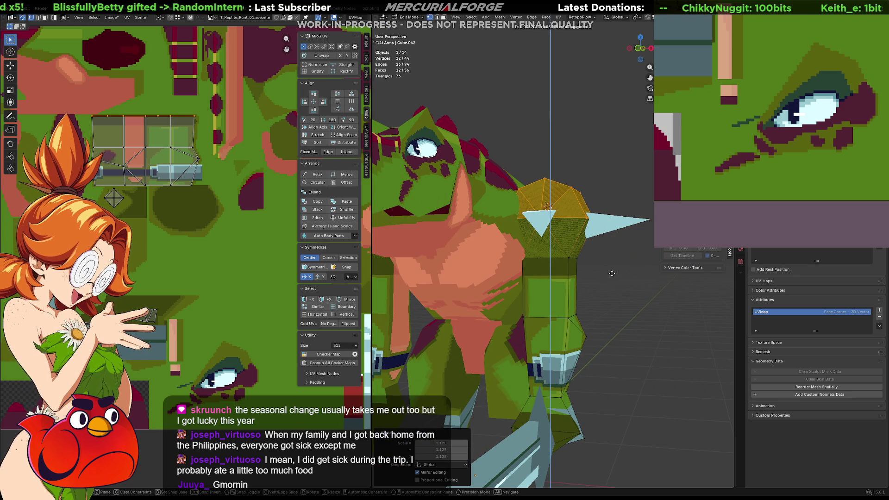
left_click(611, 270)
middle_click_drag(608, 253, 487, 268)
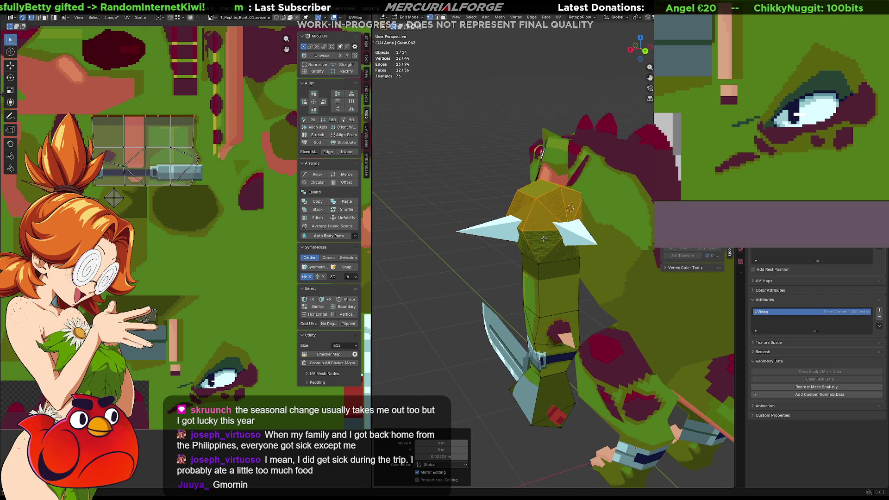
key("shift+z")
middle_click_drag(543, 238, 566, 213)
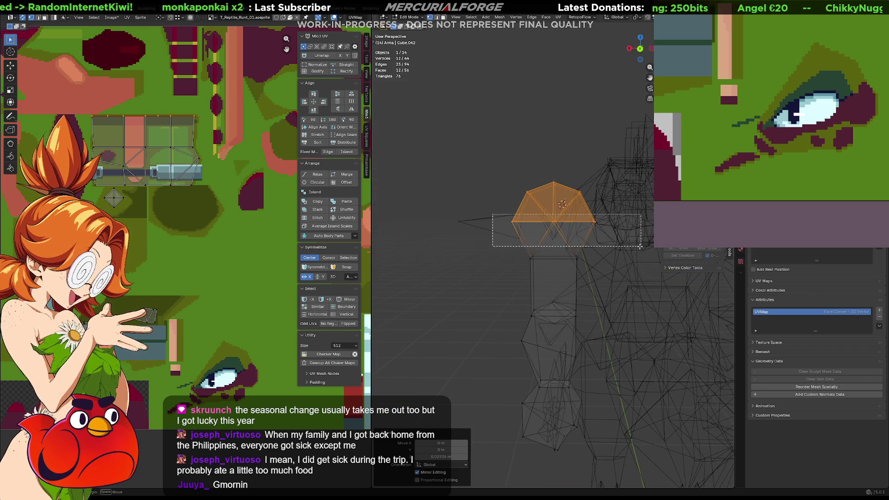
Move the armour's widest edge loop along Z and stretch the spike sideways along X
left_click(585, 221, "alt")
key("g")
key("z")
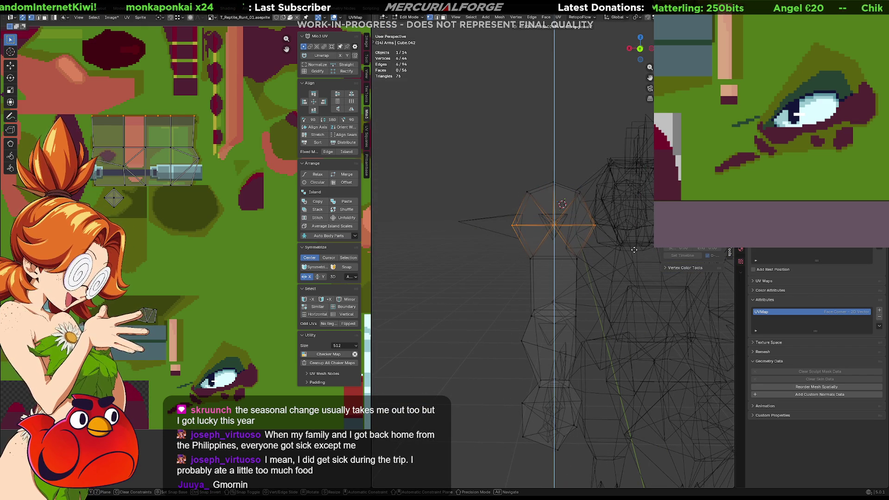
left_click(634, 249)
key("s")
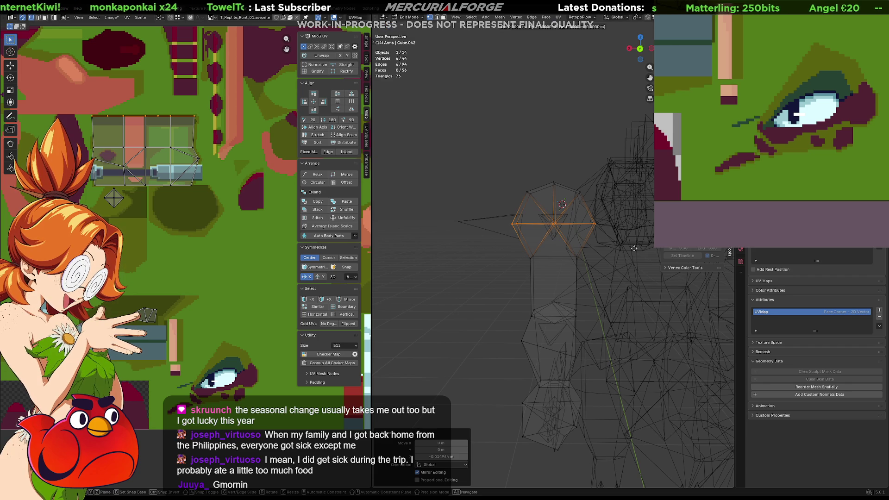
key("x")
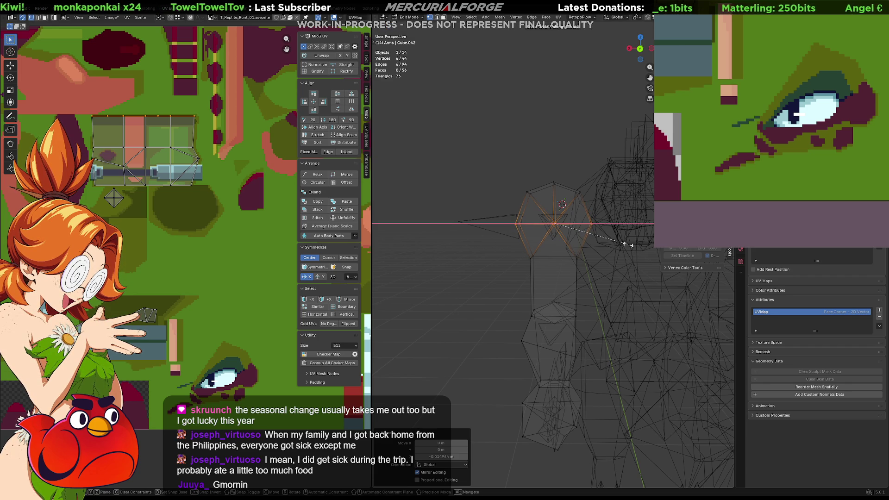
left_click(626, 244)
Deselect everything and return to textured Object Mode
left_click(489, 257)
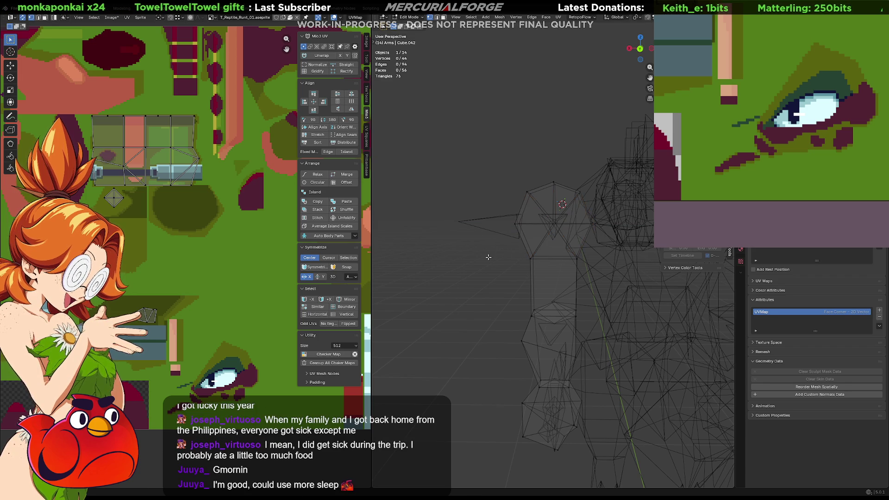
middle_click_drag(488, 257, 604, 255)
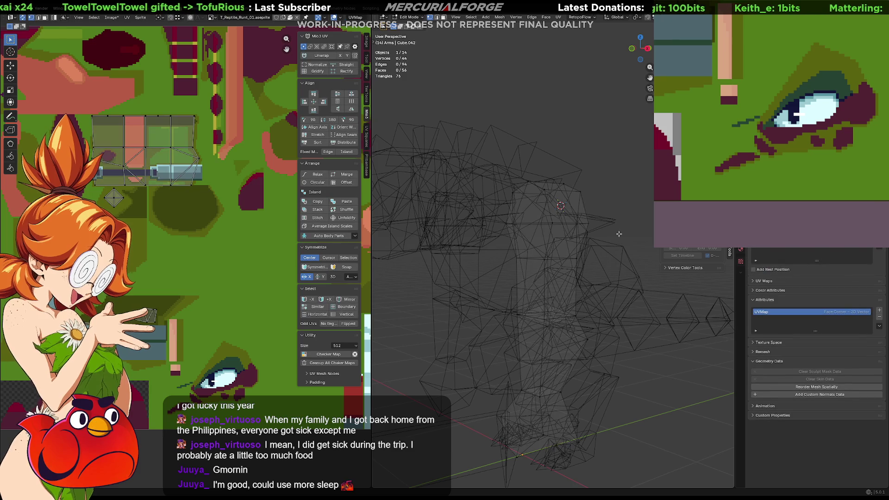
key("shift+z")
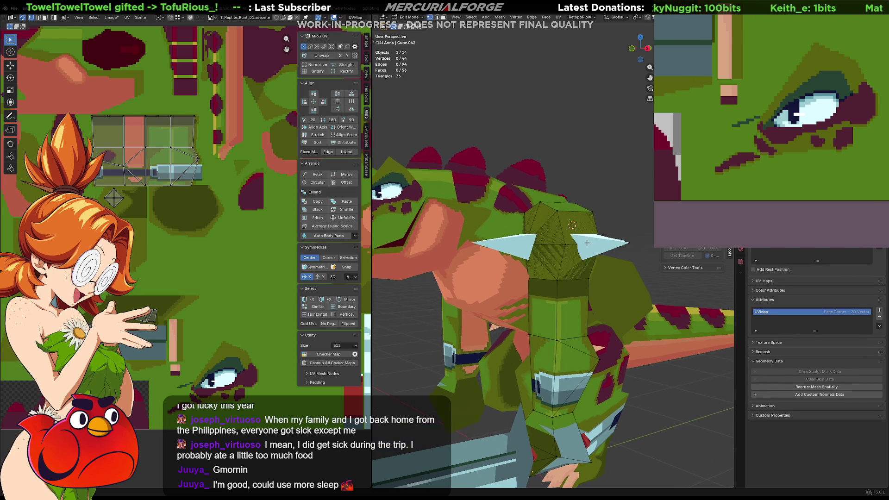
key("Tab")
scroll(570, 261, "up", 3)
Box-select all faces of the rounded shoulder pad mesh Cube.042 in Edit Mode
left_click(570, 261)
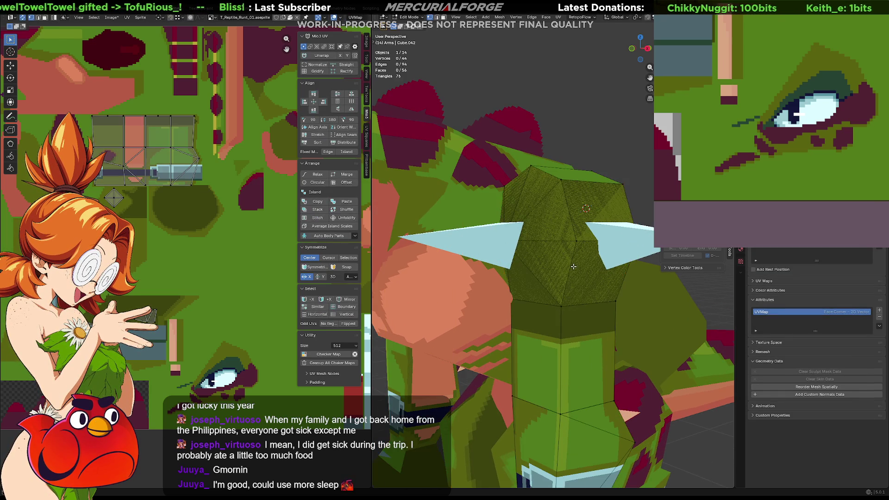
key("Tab")
key("shift+z")
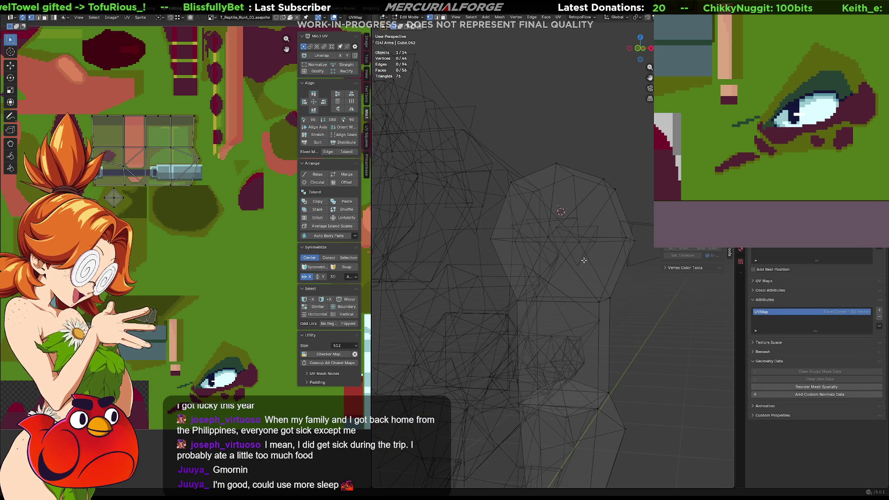
middle_click_drag(600, 266, 611, 266)
key("3")
left_click_drag(653, 140, 471, 300)
mouse_move(560, 295)
middle_mouse_down()
mouse_move(415, 294)
mouse_move(473, 289)
middle_mouse_up()
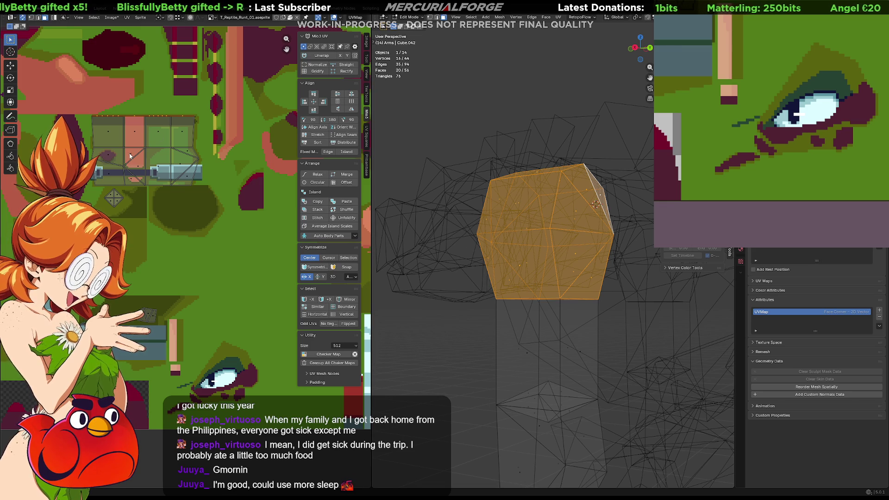
Reproject the rounded shoulder pad's UVs from a slightly turned view angle
scroll(133, 146, "up", 2)
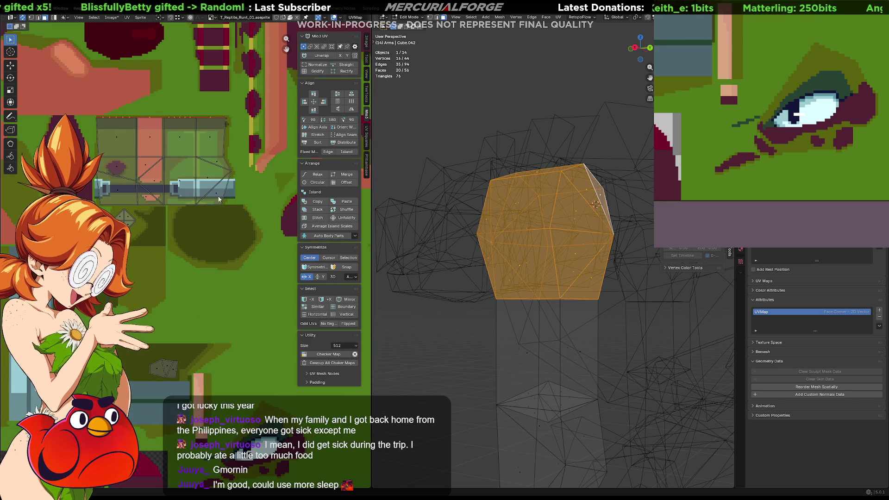
middle_click_drag(613, 223, 617, 222)
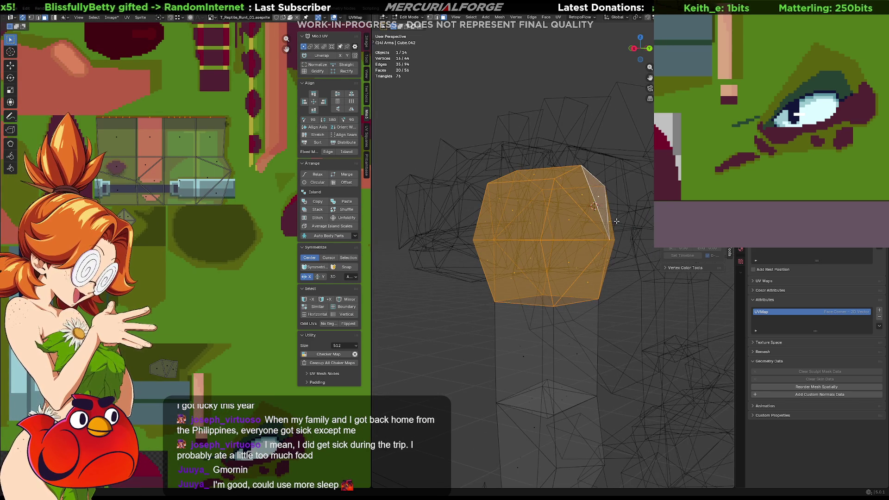
key("u")
left_click(600, 222)
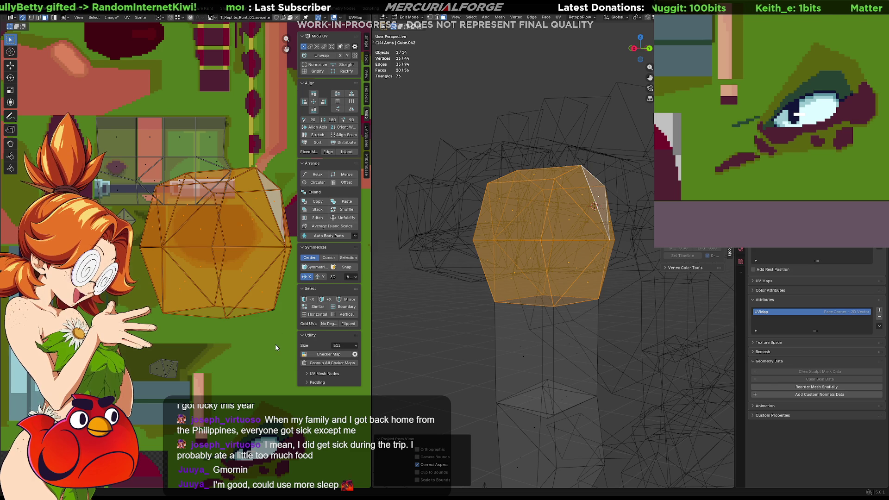
Shrink the new UV island twice and move it to a new spot on the texture
middle_click_drag(276, 347, 251, 342)
key("s")
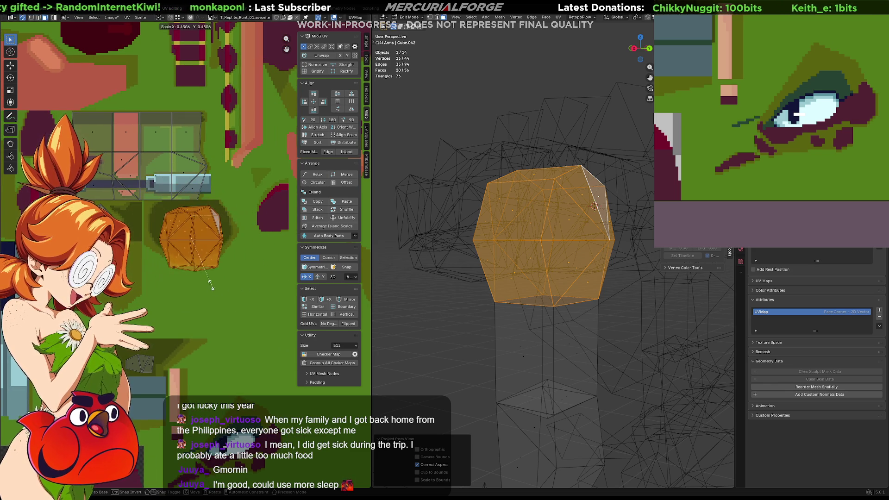
left_click(208, 275)
key("s")
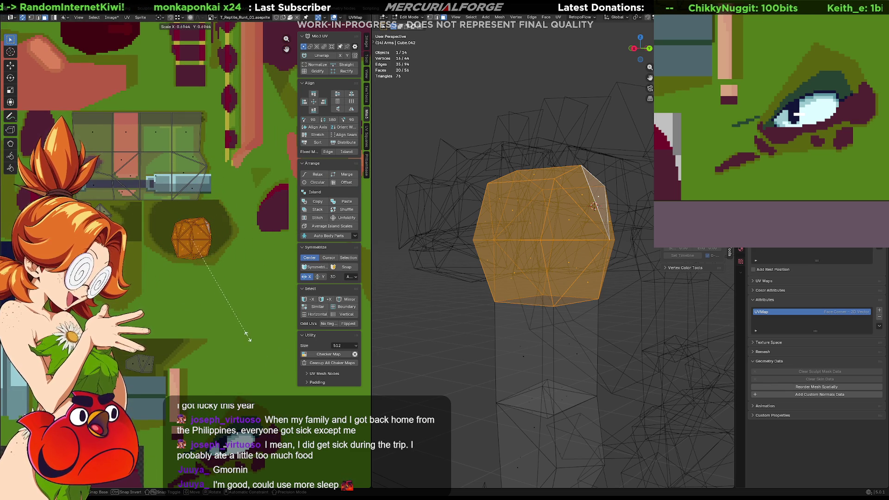
left_click(249, 339)
key("g")
left_click(239, 281)
With textures displayed again, move the island onto the green texture area
key("shift+z")
mouse_move(234, 236)
middle_mouse_down()
mouse_move(211, 209)
mouse_move(176, 199)
mouse_move(135, 208)
mouse_move(221, 212)
middle_mouse_up()
key("g")
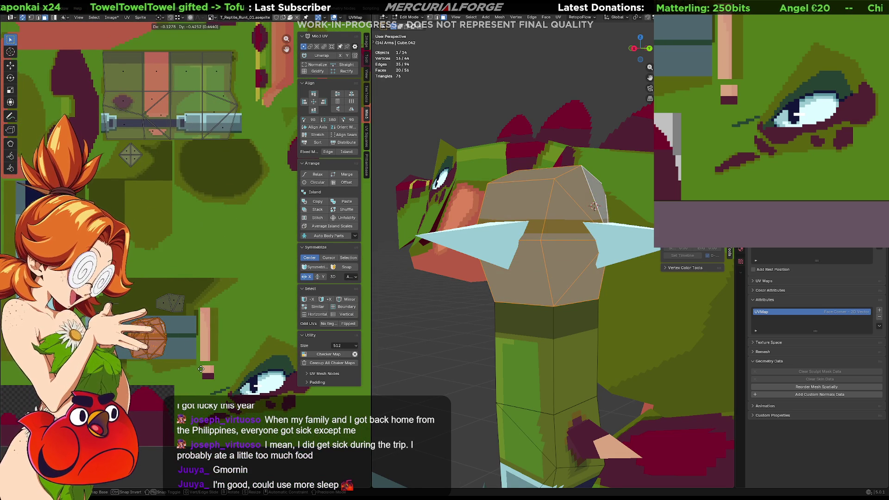
left_click(263, 153)
Enlarge the island and reposition it within the green area, checking the pad from another angle
scroll(250, 147, "up", 3)
middle_click_drag(203, 235, 152, 383)
key("s")
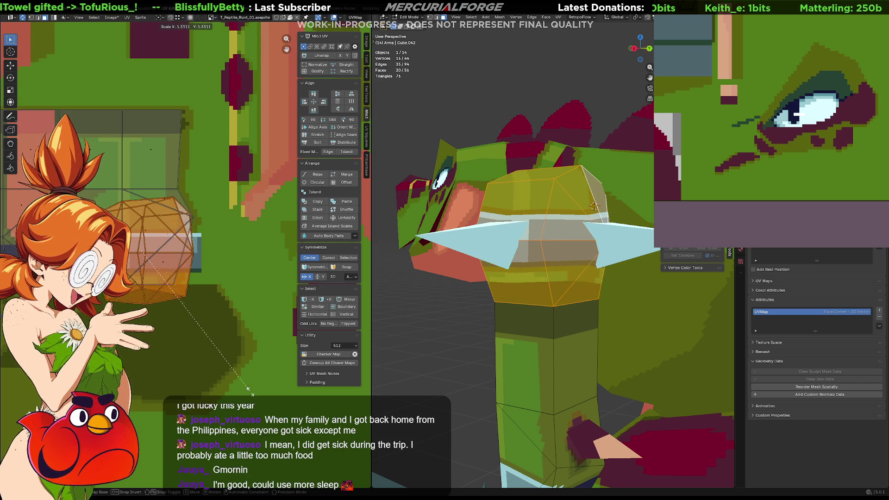
left_click(243, 409)
middle_click_drag(229, 390, 159, 319)
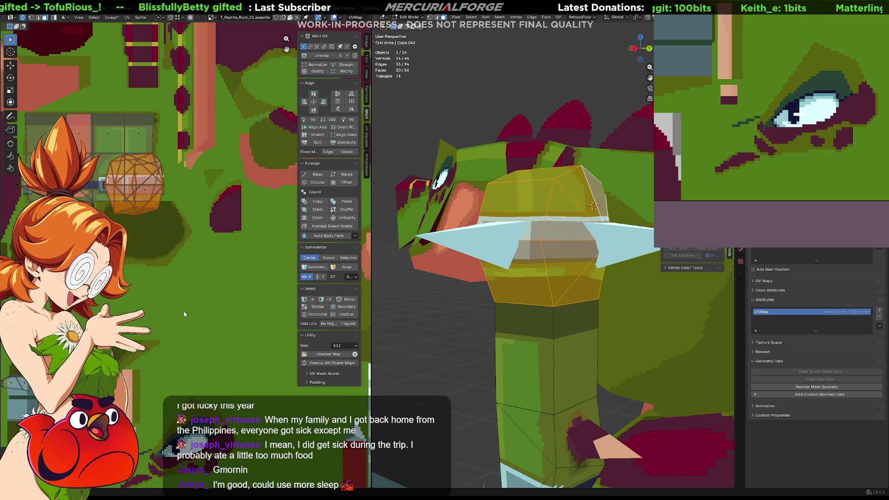
key("g")
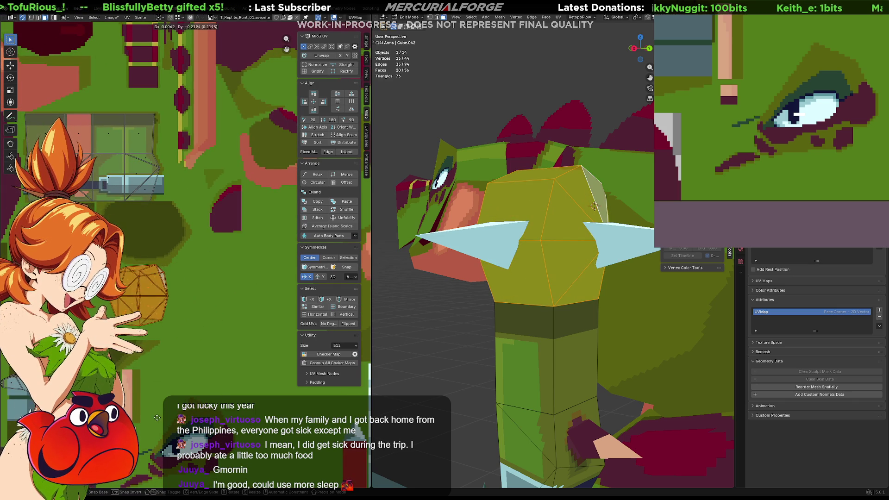
left_click(139, 353)
middle_click_drag(140, 353, 202, 298)
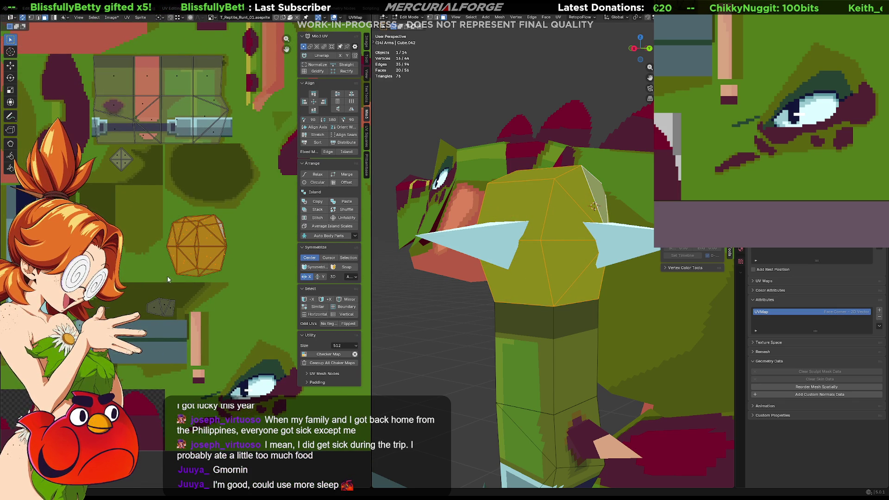
scroll(107, 199, "up", 5)
scroll(101, 160, "down", 5)
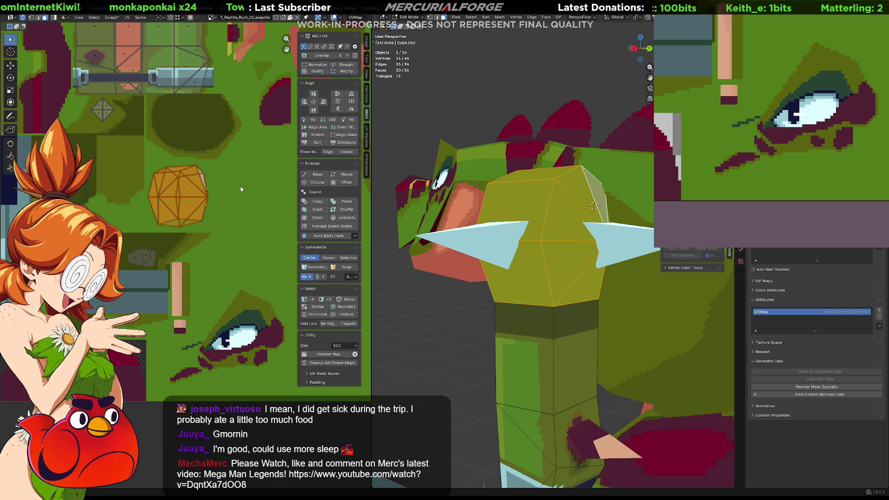
middle_click_drag(608, 269, 595, 280)
mouse_move(254, 225)
middle_mouse_down()
mouse_move(187, 243)
mouse_move(119, 178)
middle_mouse_up()
Finalize the dome island's position on the texture and switch to see-through display
key("g")
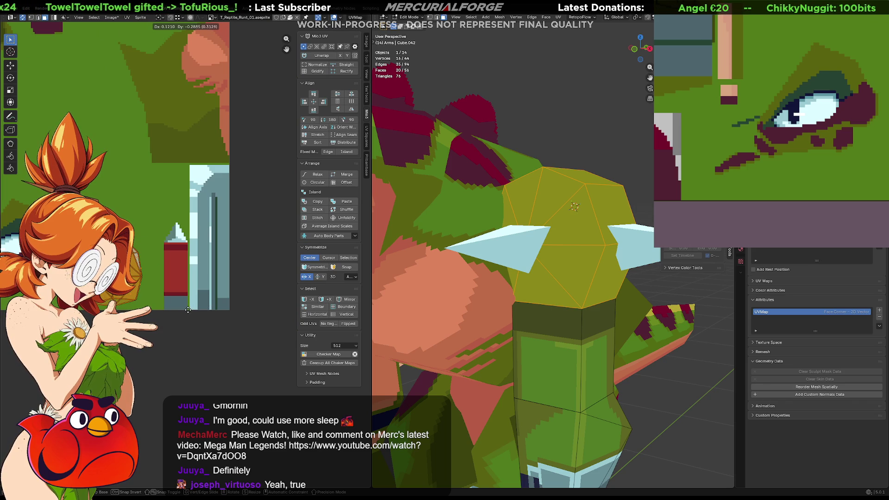
left_click(187, 310)
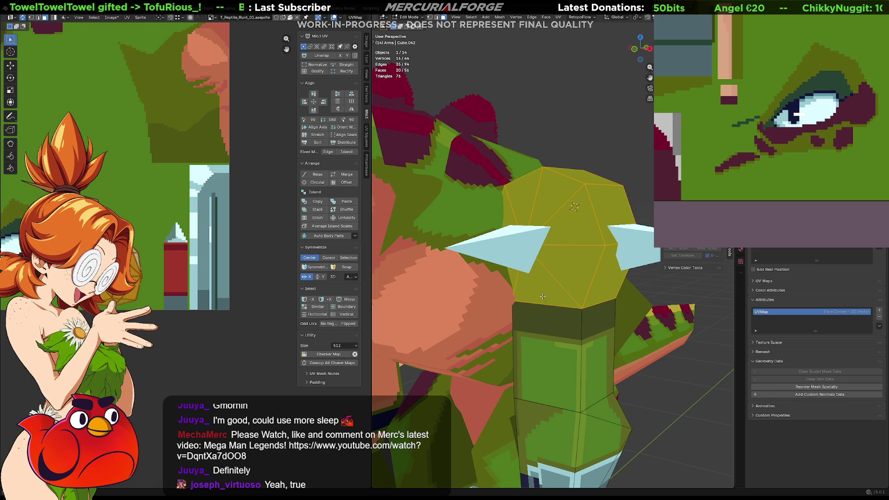
middle_click_drag(601, 280, 616, 274)
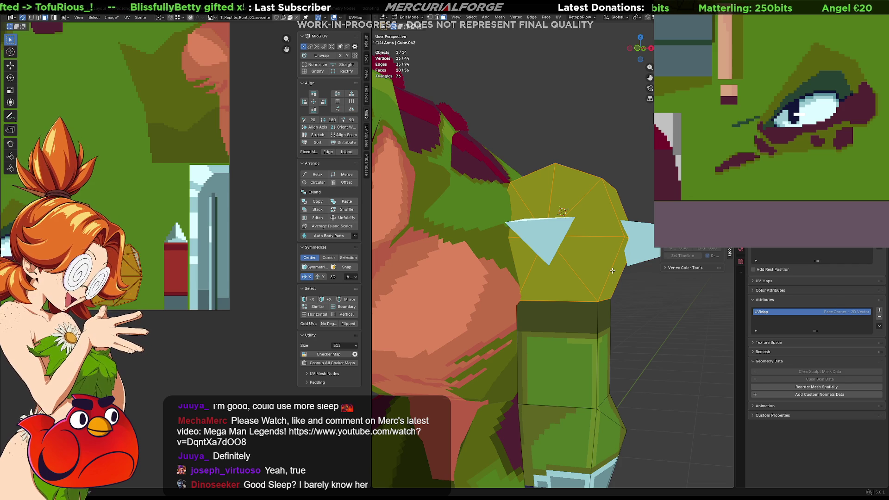
key("shift+z")
Select the pad's lower band of faces and project its UVs from the Right Orthographic view
mouse_move(656, 297)
left_mouse_down()
mouse_move(472, 255)
mouse_move(479, 250)
left_mouse_up()
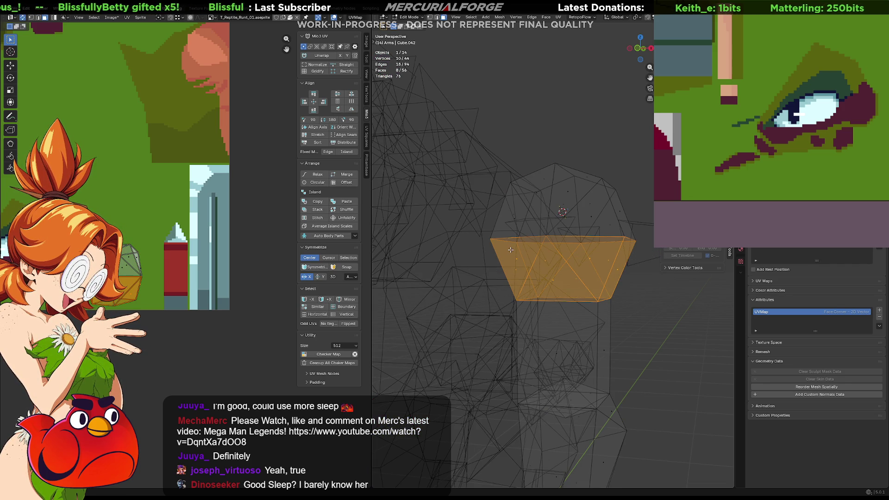
key("KP_3")
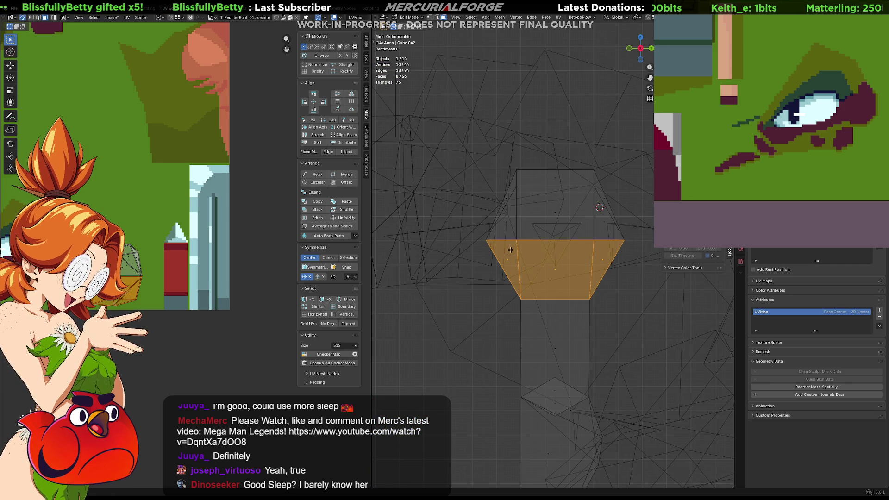
key("KP_1")
key("KP_3")
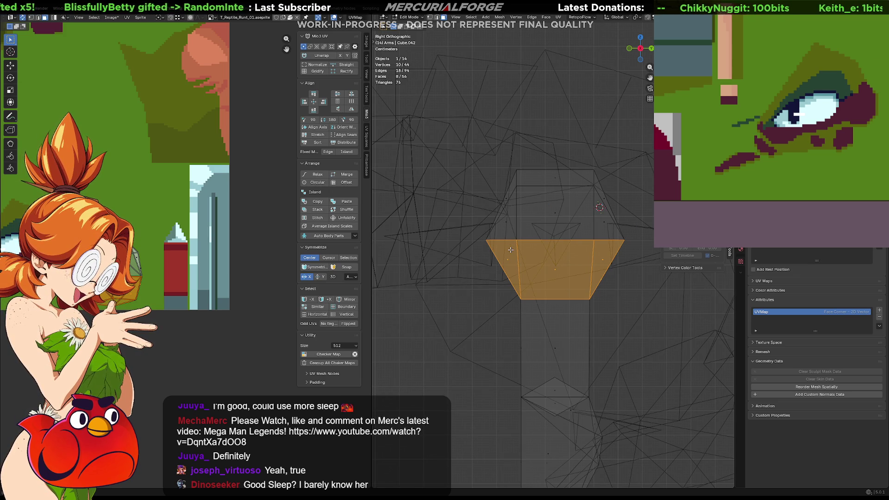
key("u")
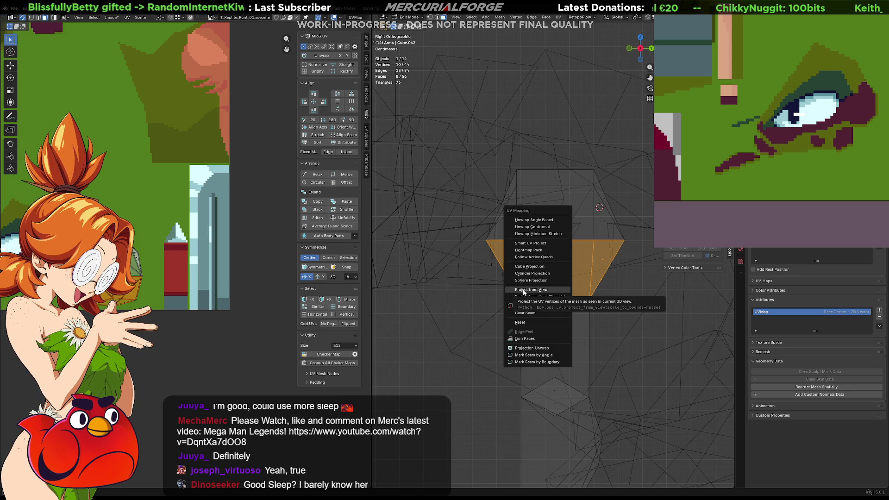
left_click(524, 289)
Place the lower band's UV island on the texture, then select the pad's upper faces
scroll(176, 201, "down", 4)
key("g")
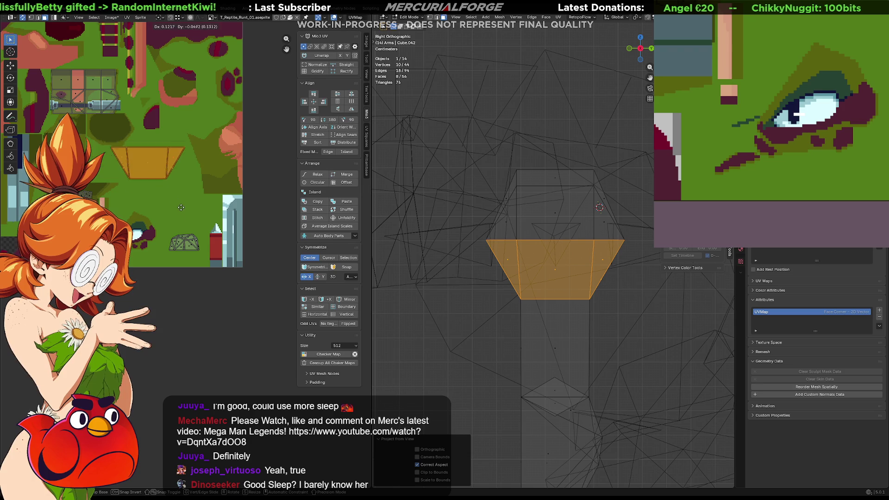
left_click(220, 296)
key("g")
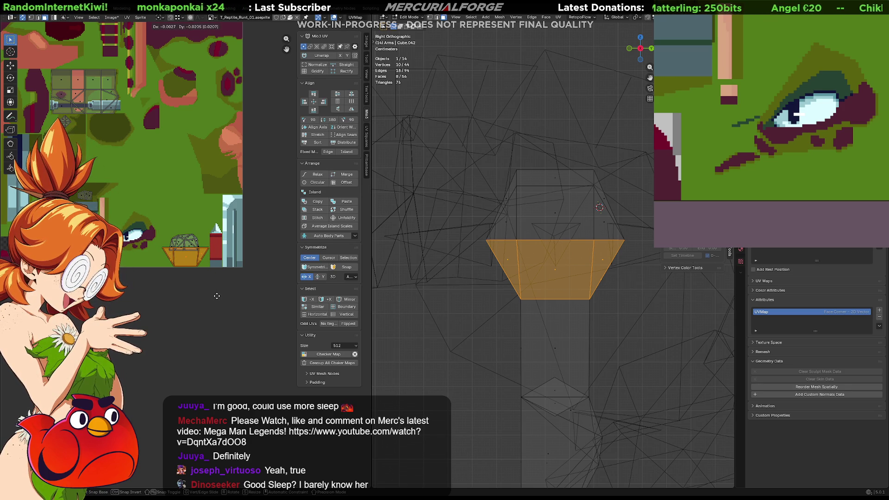
left_click(216, 296)
scroll(213, 292, "up", 5)
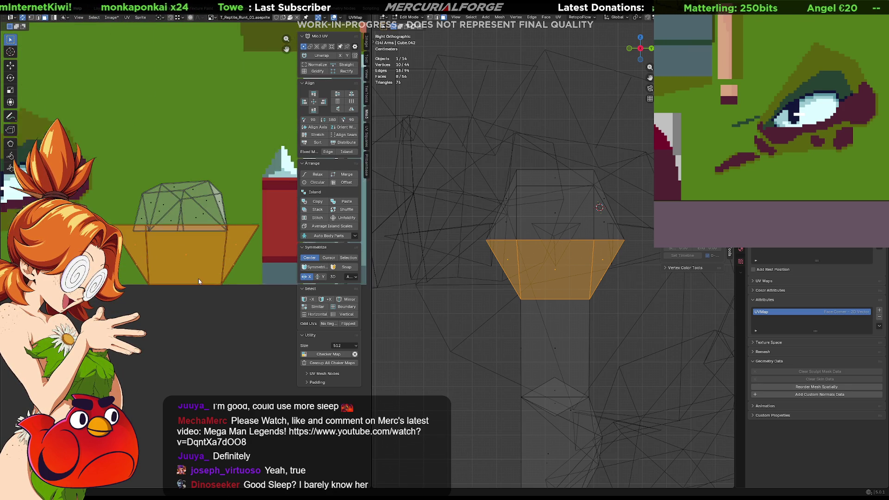
left_click_drag(651, 146, 486, 229)
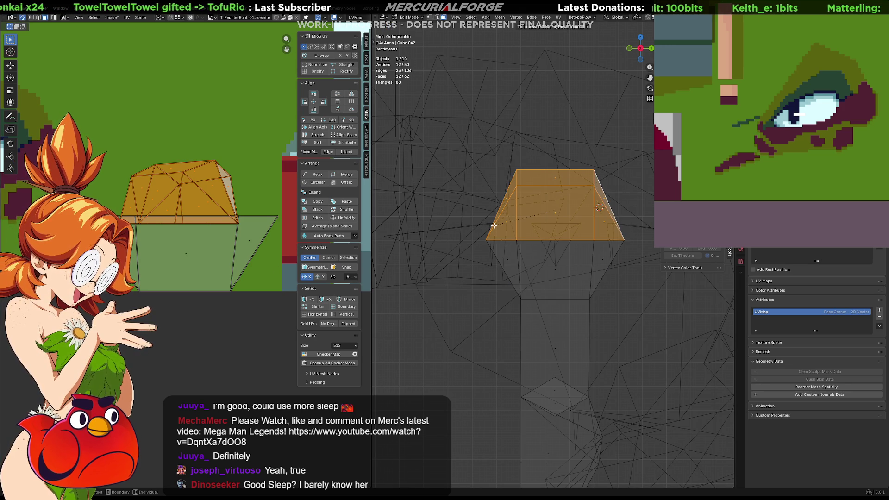
Undo a trial inset and project the upper trapezoid faces' UVs from the side view
key("i")
left_click(548, 242)
key("ctrl+z")
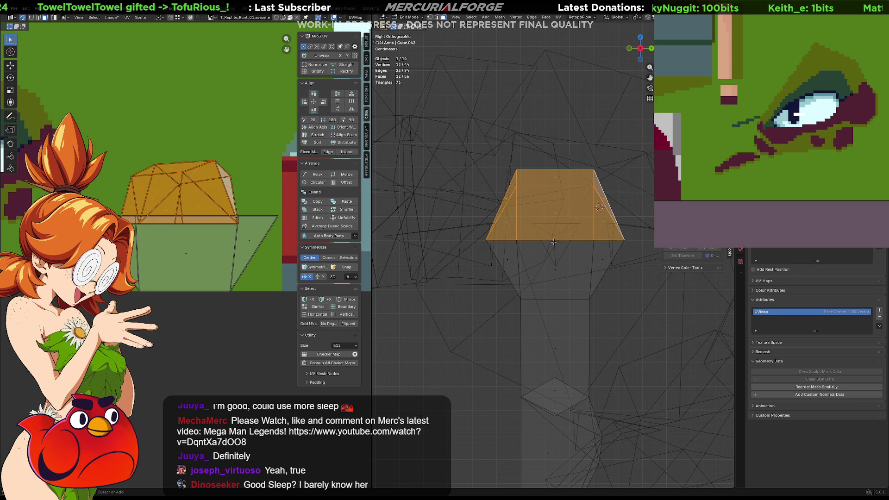
key("u")
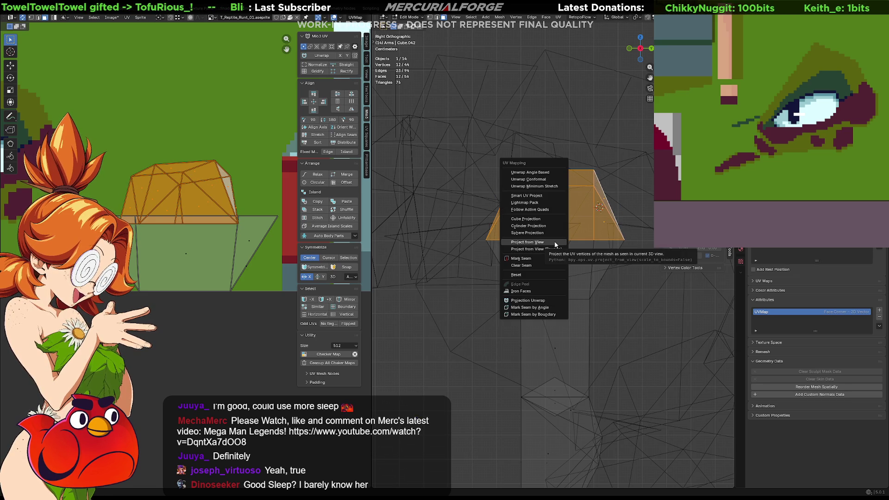
left_click(555, 244)
Move and shrink the top faces' UV island onto the texture
mouse_move(223, 105)
middle_mouse_down()
mouse_move(174, 176)
mouse_move(134, 191)
middle_mouse_up()
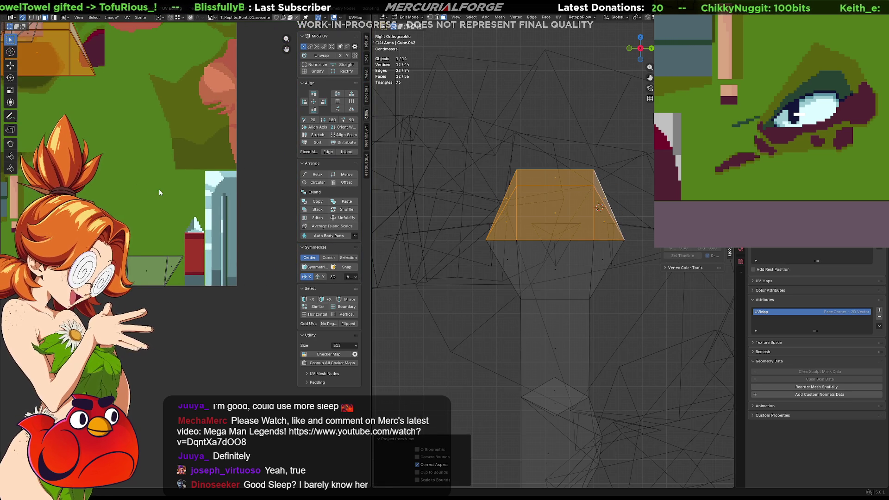
key("g")
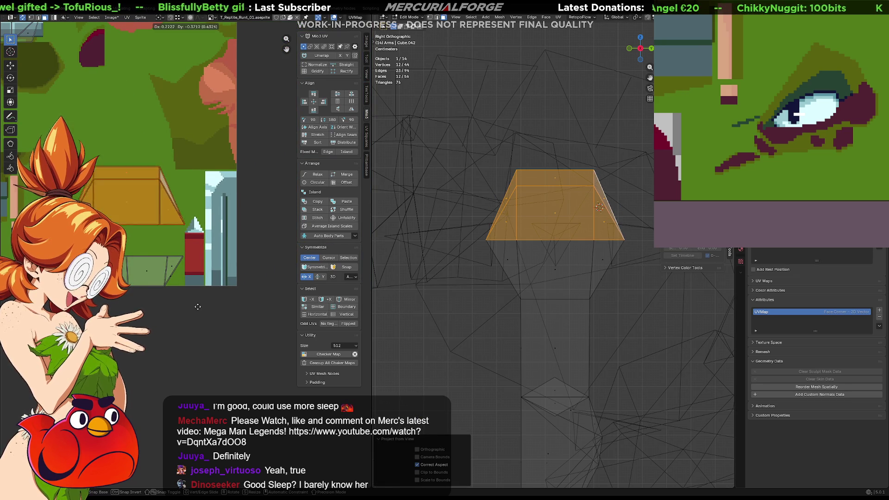
left_click(216, 333)
key("s")
left_click(187, 315)
key("g")
left_click(177, 326)
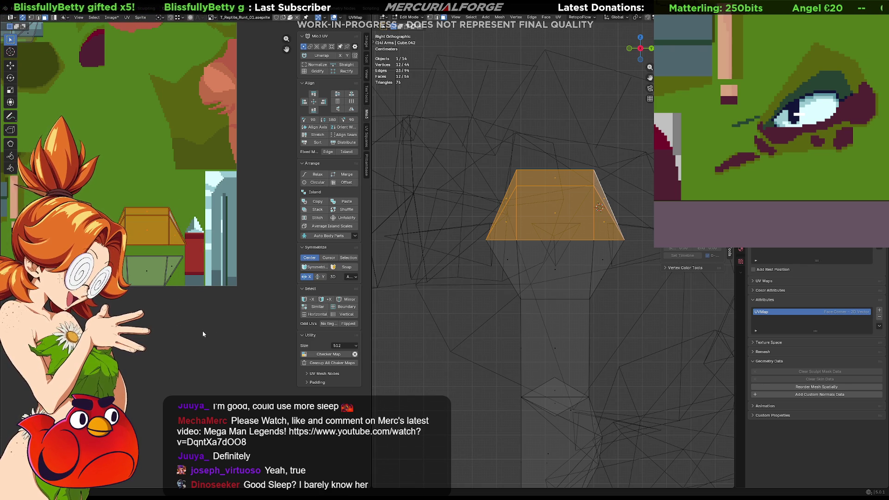
Shrink the island slightly, nudge it down, and grow the face selection to adjoining faces
scroll(203, 332, "up", 2)
key("s")
left_click(205, 332)
key("g")
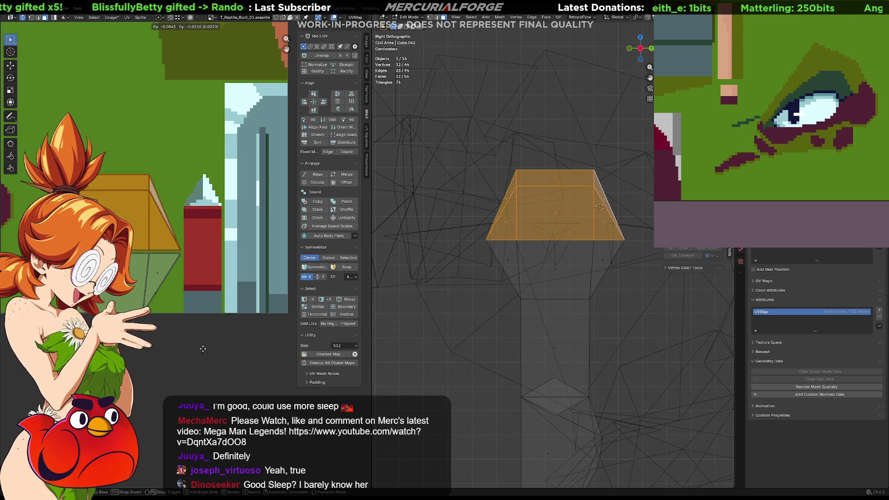
left_click(204, 354)
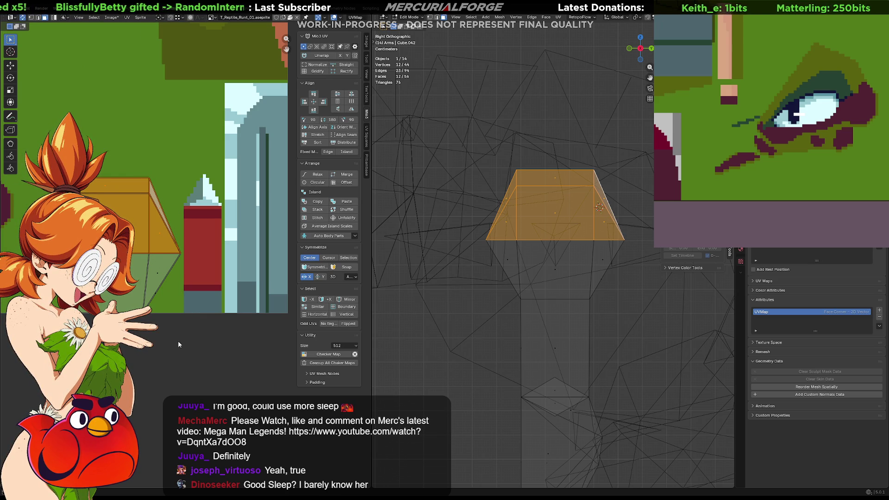
key("ctrl+KP_Add")
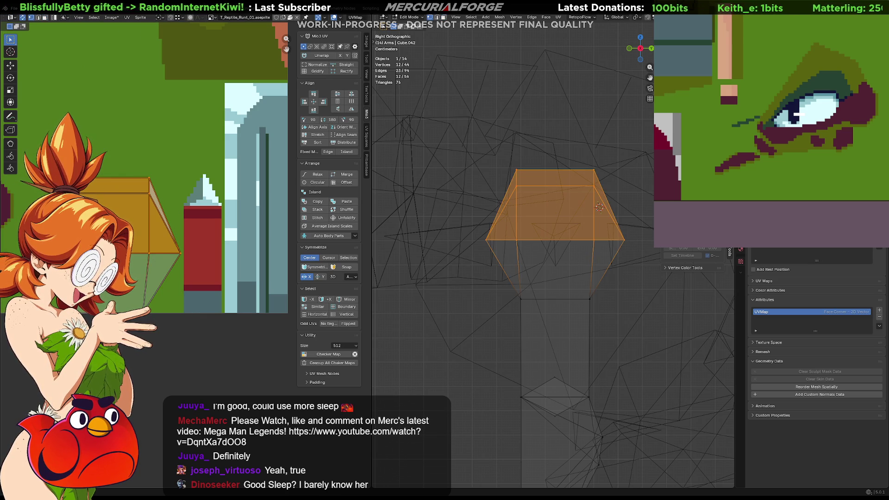
Box-select the trapezoid's left-side UV vertices and move them over to the right
key("alt+a")
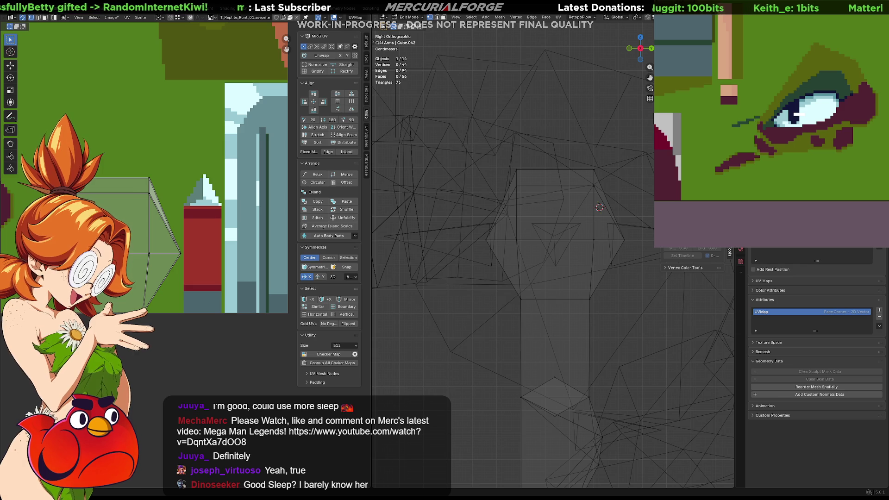
key("b")
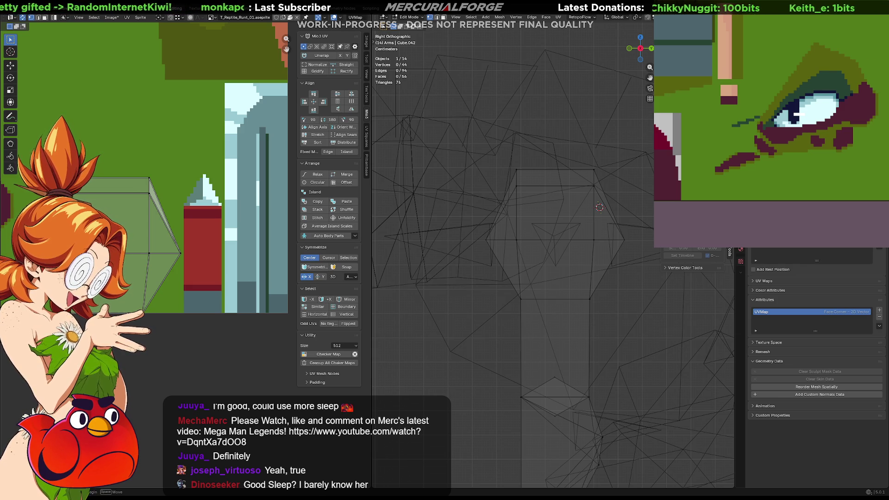
left_click_drag(481, 162, 523, 231)
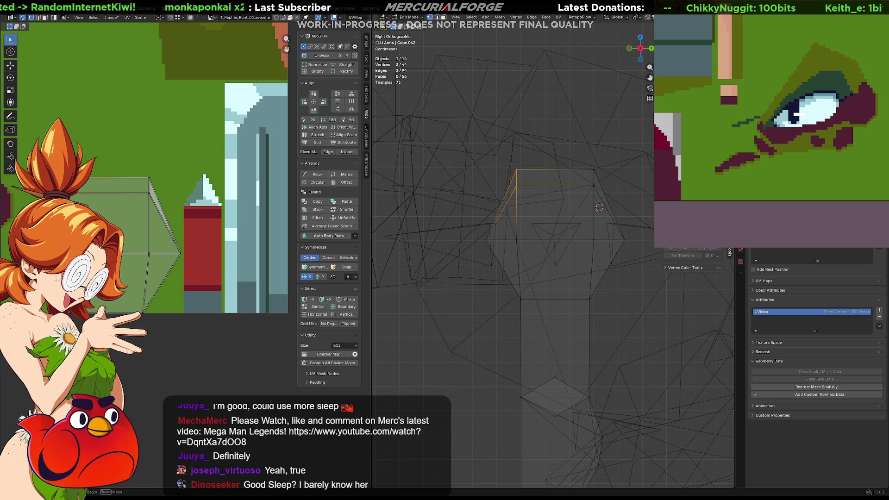
key("g")
key("Return")
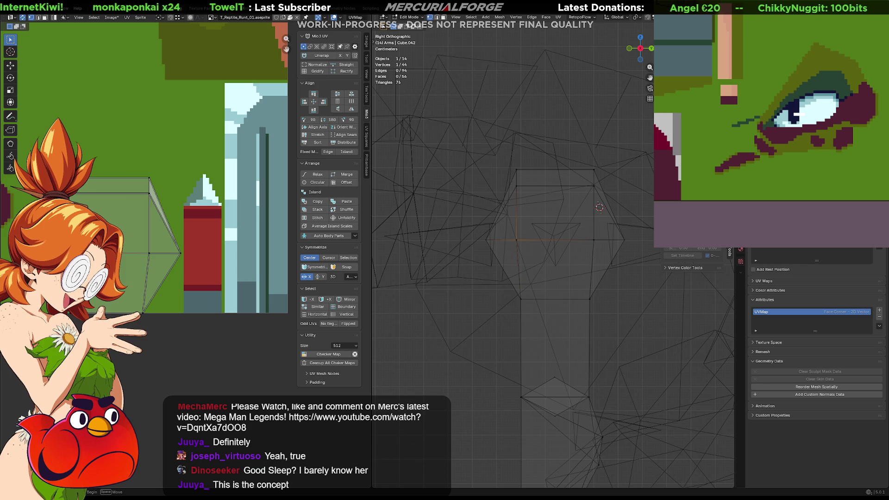
key("ctrl+z")
key("g")
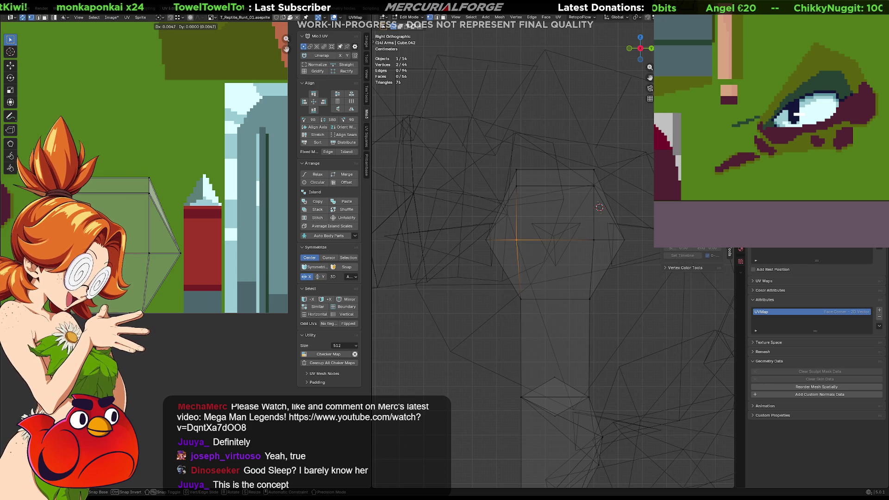
key("Escape")
left_click(133, 273)
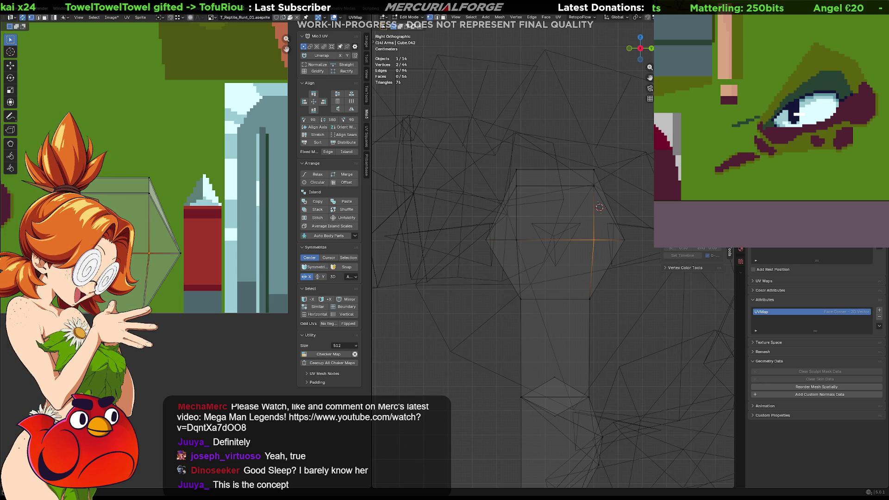
Select the whole UV island, then view the textured shoulder at an angle in perspective
key("ctrl+l")
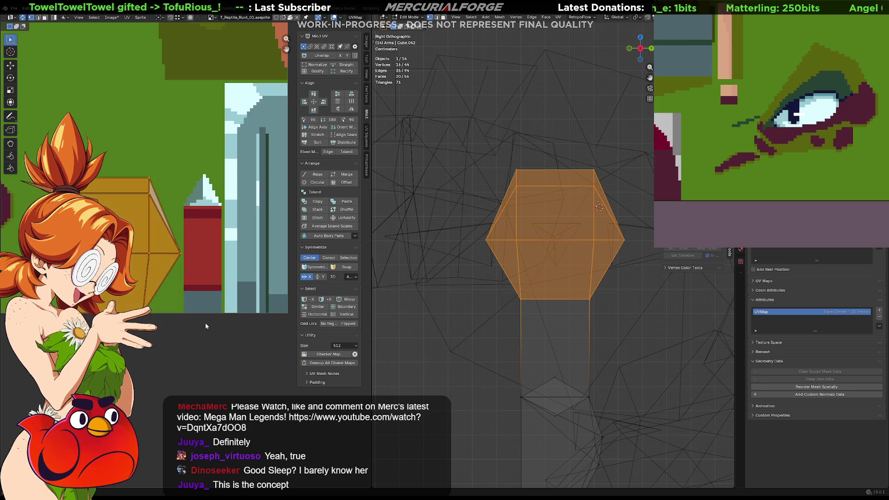
key("g")
key("Escape")
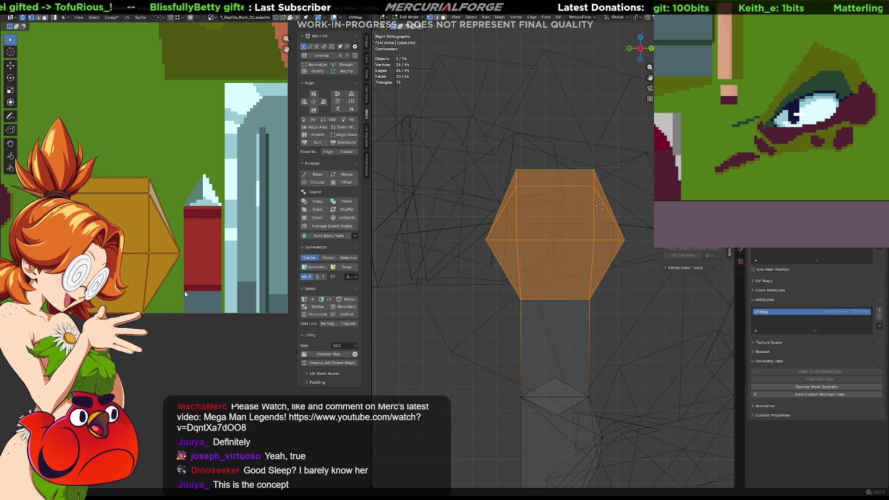
key("shift+z")
middle_click_drag(402, 304, 564, 338)
key("KP_5")
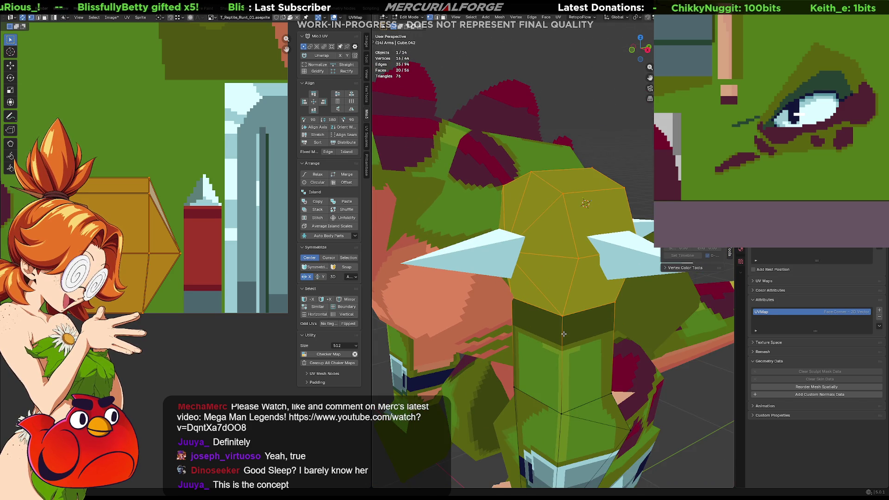
Select the shoulder's area on the pixel-art texture and fill it grey-blue
left_click(627, 172)
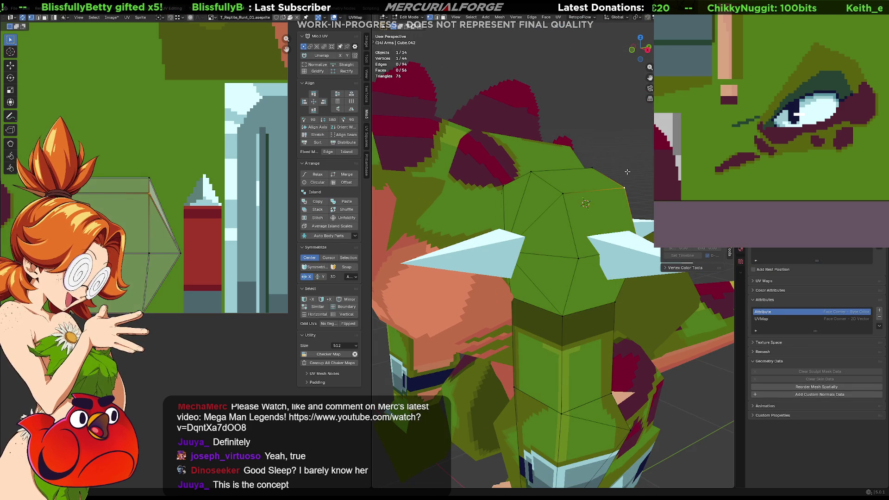
middle_click_drag(627, 172, 621, 178)
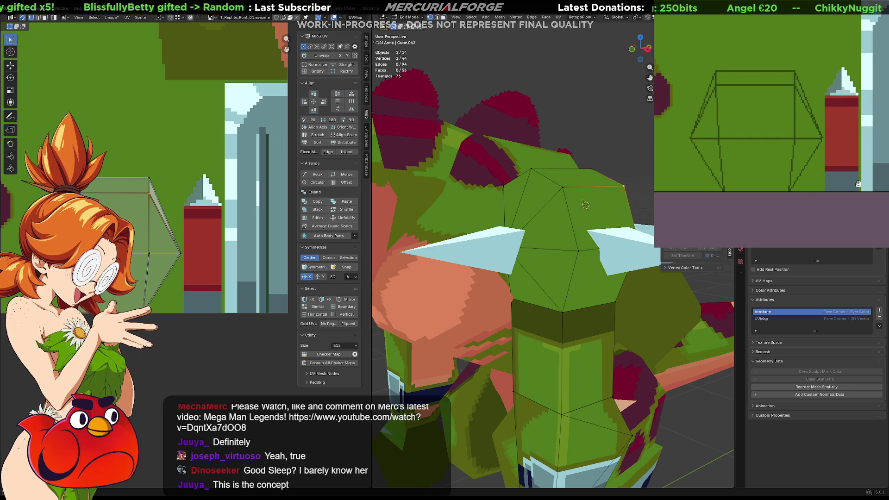
middle_click_drag(840, 180, 888, 181)
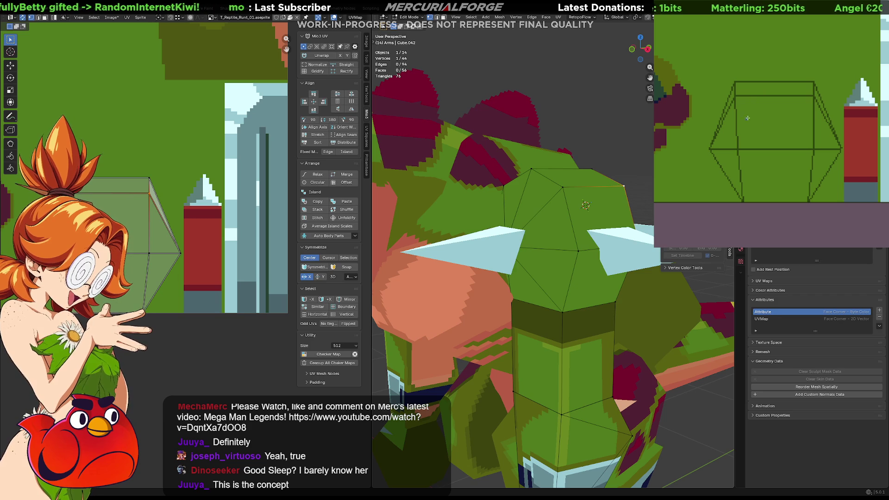
mouse_move(735, 122)
left_mouse_down()
mouse_move(822, 202)
mouse_move(837, 202)
left_mouse_up()
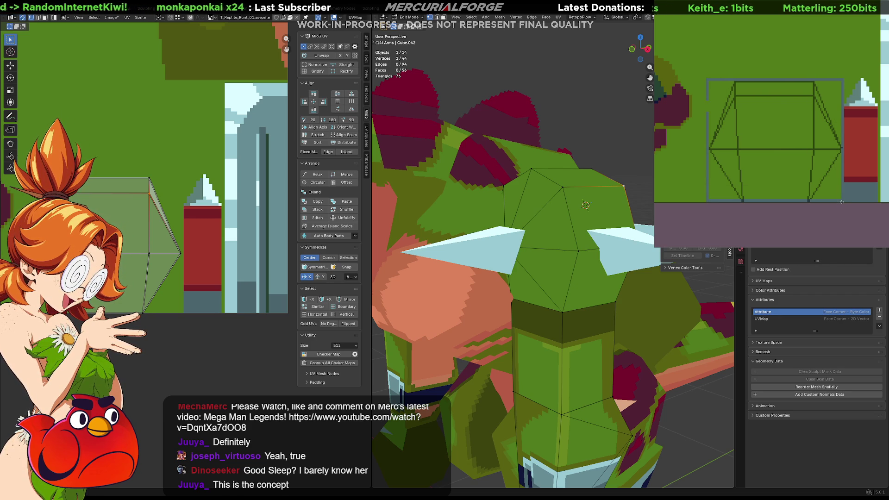
key("f")
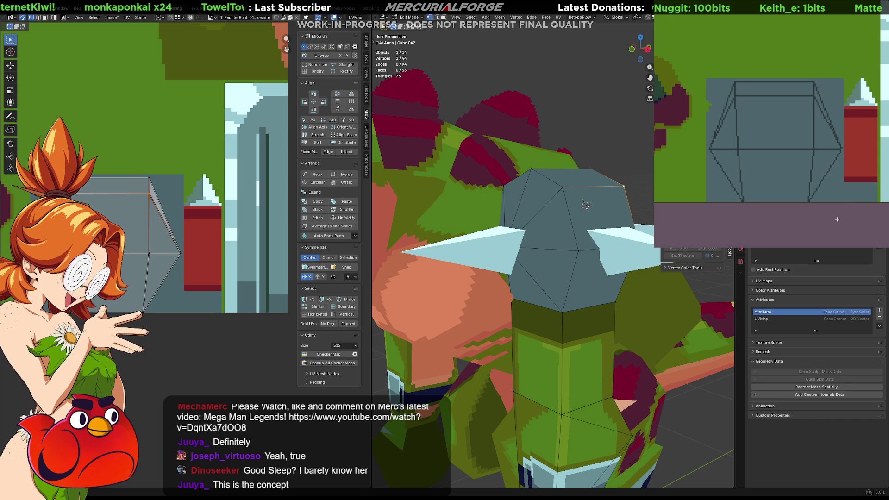
Bucket-fill the upper part of the shoulder area a lighter grey-blue
mouse_move(861, 172)
middle_mouse_down()
mouse_move(810, 183)
mouse_move(870, 170)
middle_mouse_up()
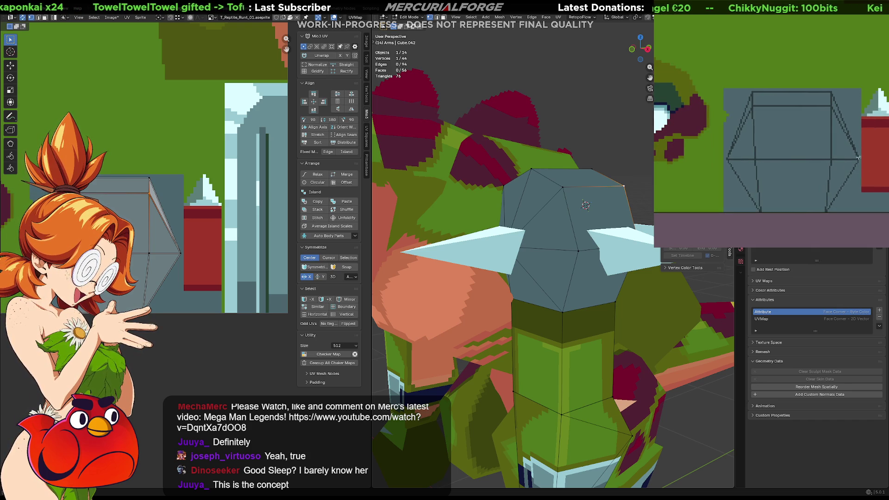
left_click(801, 145)
mouse_move(798, 153)
middle_mouse_down()
mouse_move(736, 135)
mouse_move(820, 143)
middle_mouse_up()
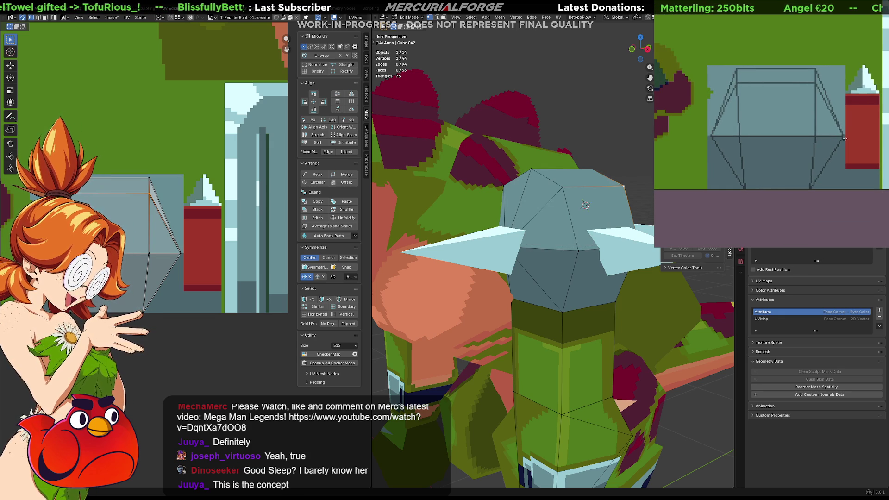
Paint a dark horizontal line across the shoulder texture after undoing trial darkening fills
left_click(844, 141)
key("ctrl+z")
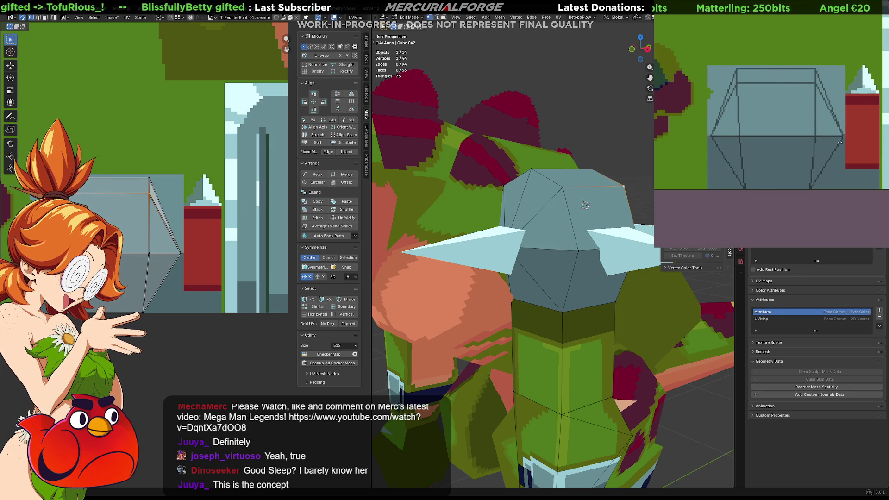
left_click(808, 141)
key("ctrl+z")
left_click_drag(843, 140, 711, 139)
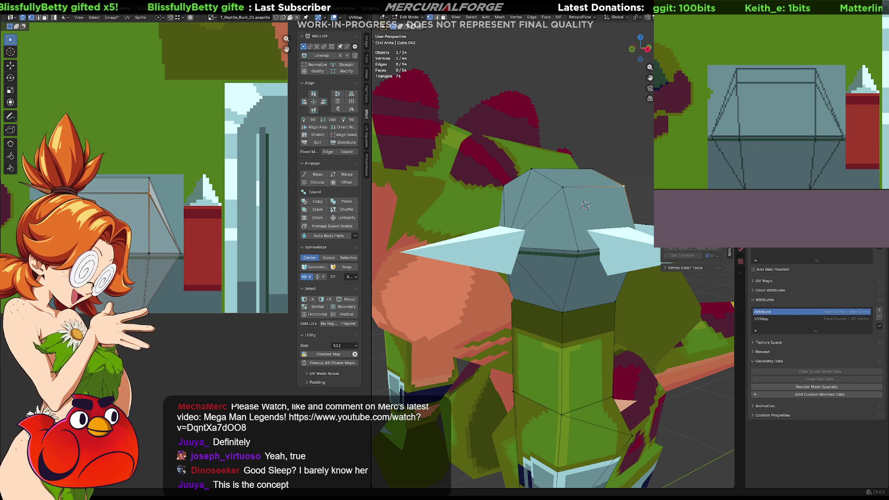
left_click_drag(719, 138, 845, 141)
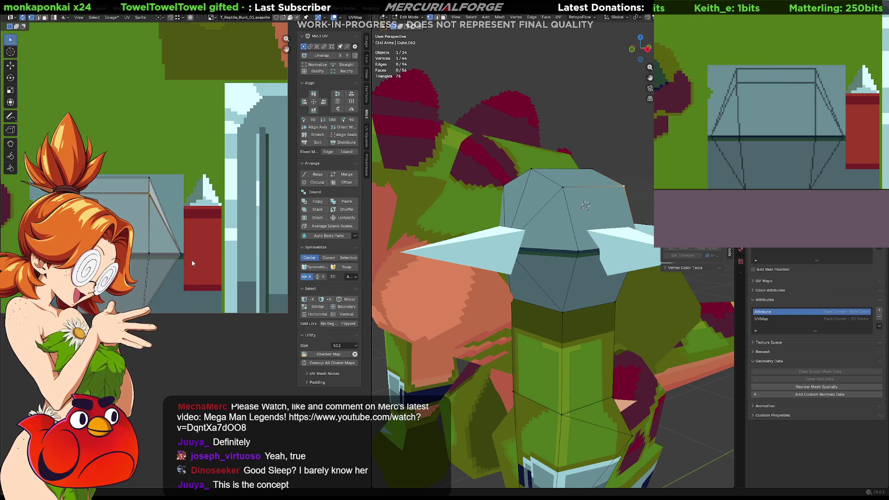
mouse_move(807, 166)
left_mouse_down()
mouse_move(846, 165)
mouse_move(857, 150)
mouse_move(842, 153)
left_mouse_up()
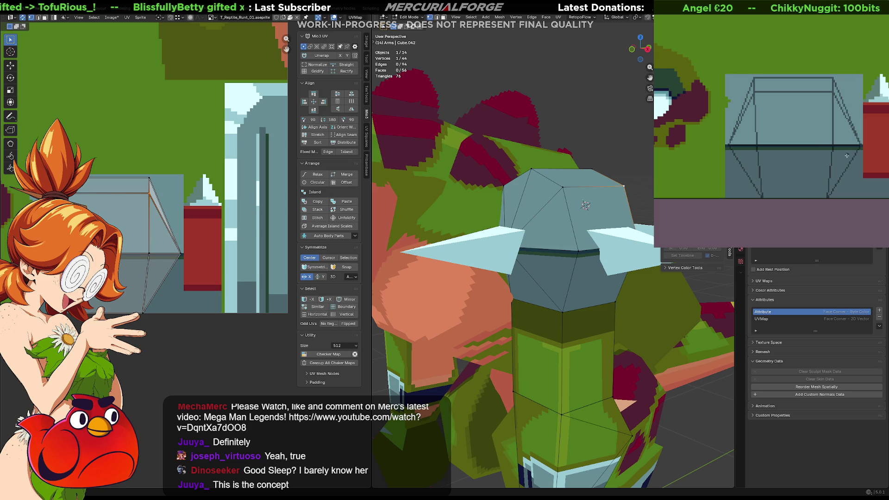
Draw a dark diagonal stroke on the texture's upper right and thicken it into a band
left_click_drag(743, 114, 765, 132)
key("ctrl+z")
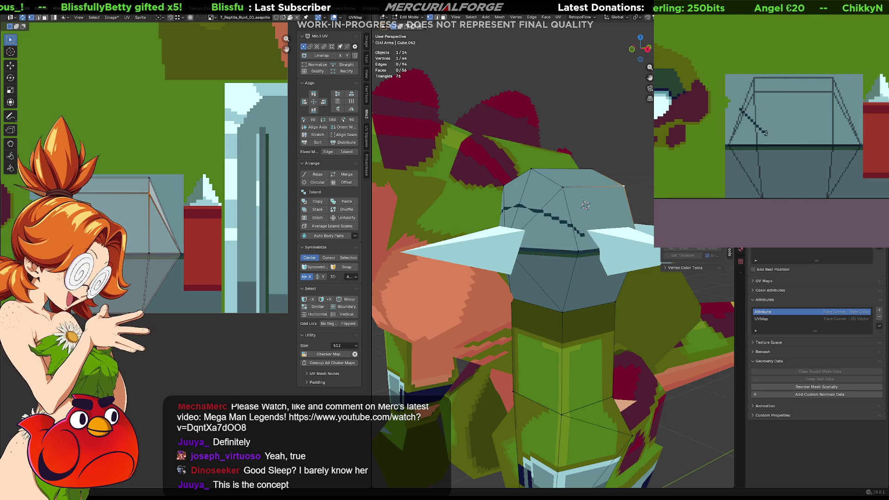
key("ctrl+z")
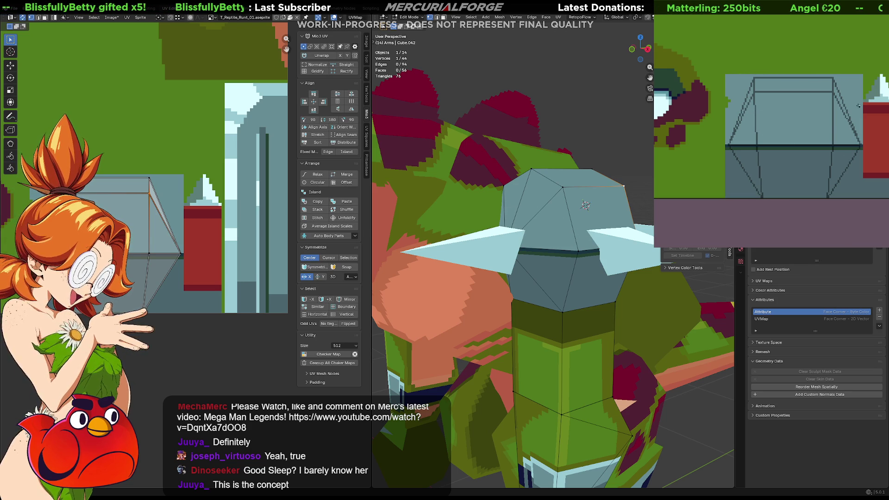
left_click_drag(861, 108, 814, 144)
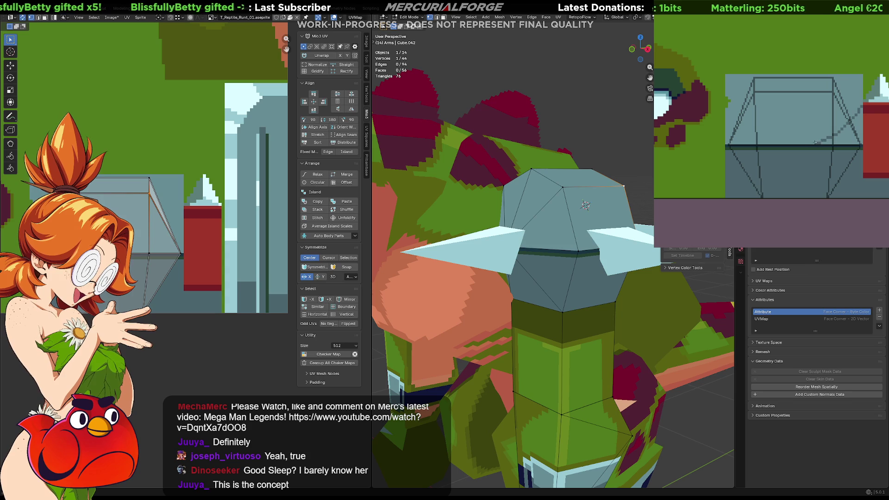
left_click(850, 132)
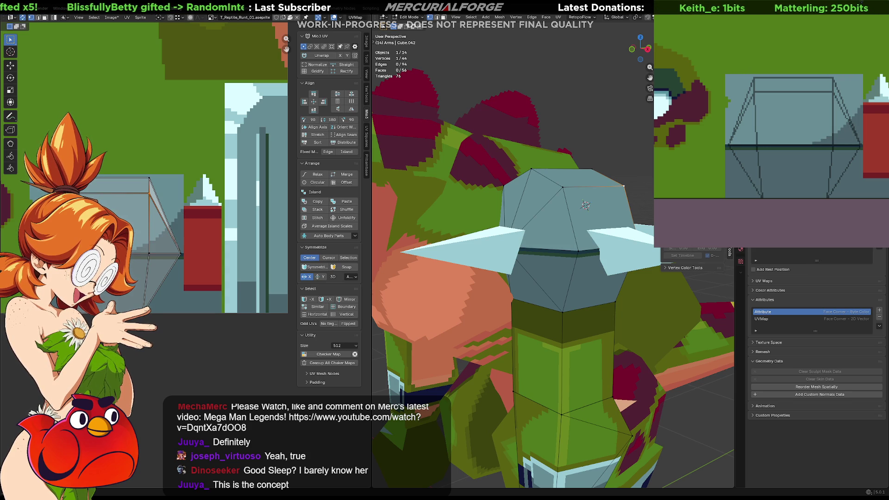
mouse_move(585, 205)
middle_mouse_down()
mouse_move(513, 213)
mouse_move(533, 212)
middle_mouse_up()
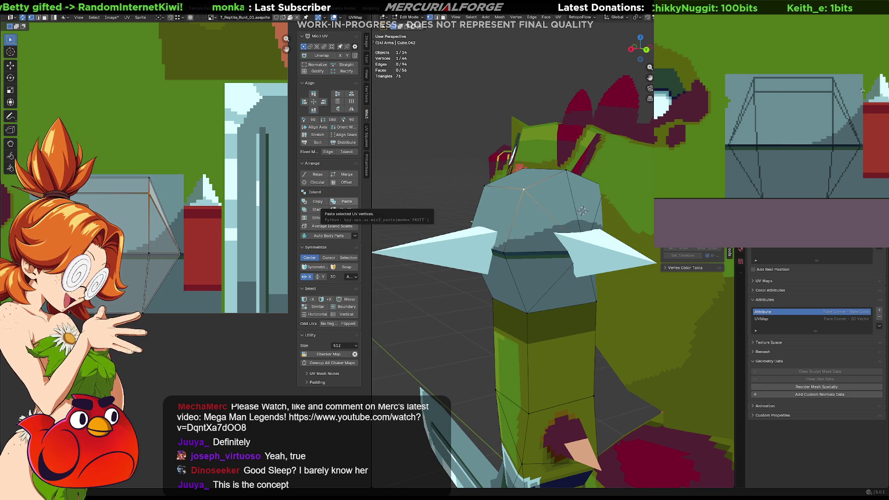
left_click(851, 107)
key("ctrl+z")
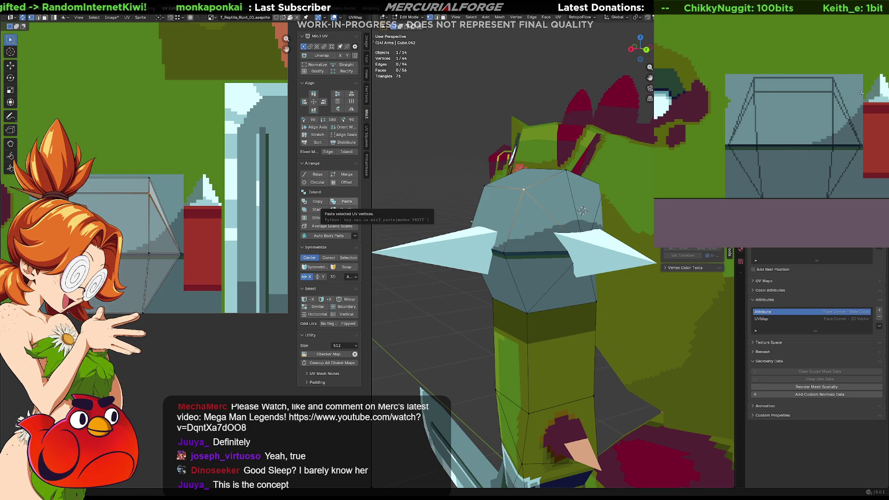
Draw a stepped line across the armor texture and fill the area below it darker
mouse_move(839, 112)
left_mouse_down()
mouse_move(802, 132)
mouse_move(726, 144)
left_mouse_up()
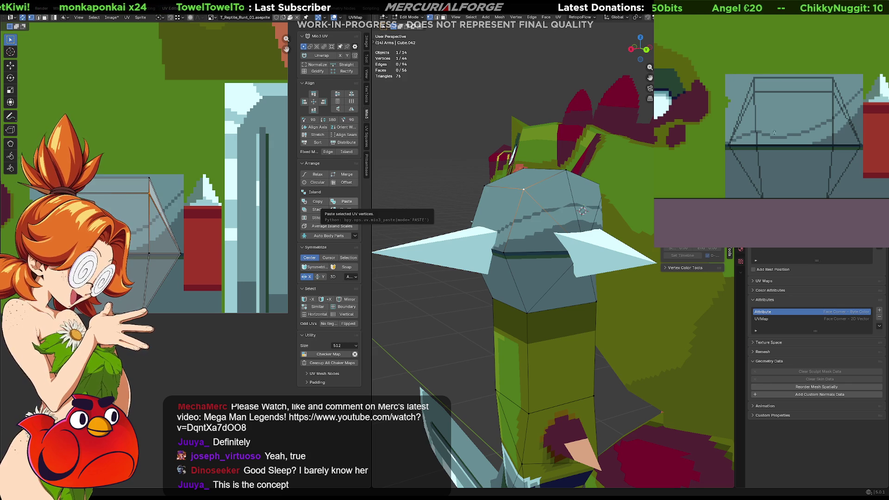
left_click(813, 137)
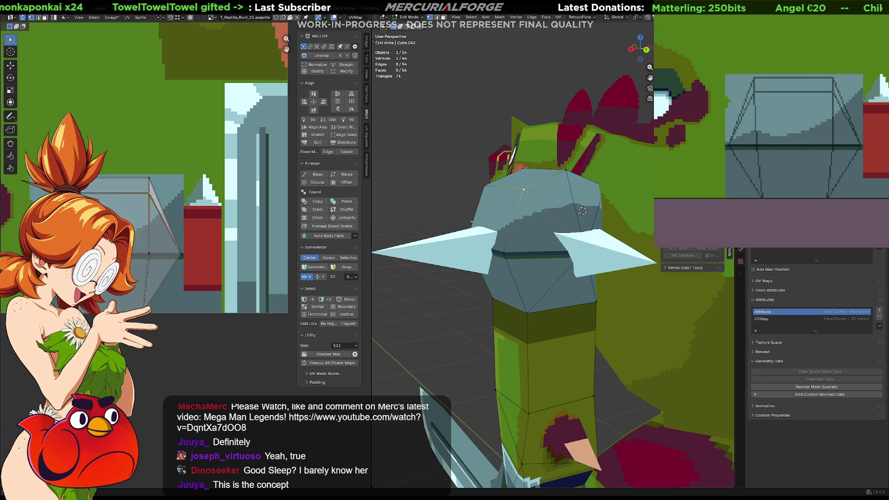
mouse_move(579, 259)
middle_mouse_down()
mouse_move(619, 250)
mouse_move(512, 254)
mouse_move(519, 244)
middle_mouse_up()
scroll(619, 250, "down", 3)
scroll(519, 244, "up", 4)
scroll(556, 240, "up", 1)
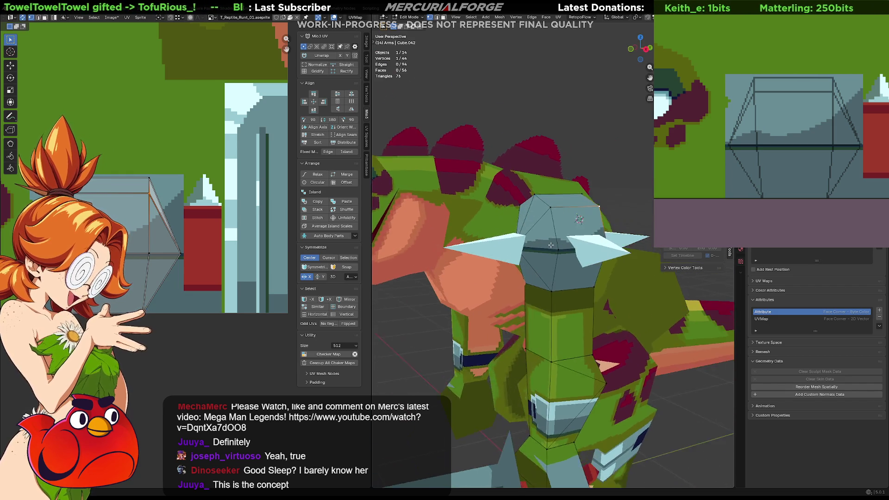
scroll(551, 245, "up", 2)
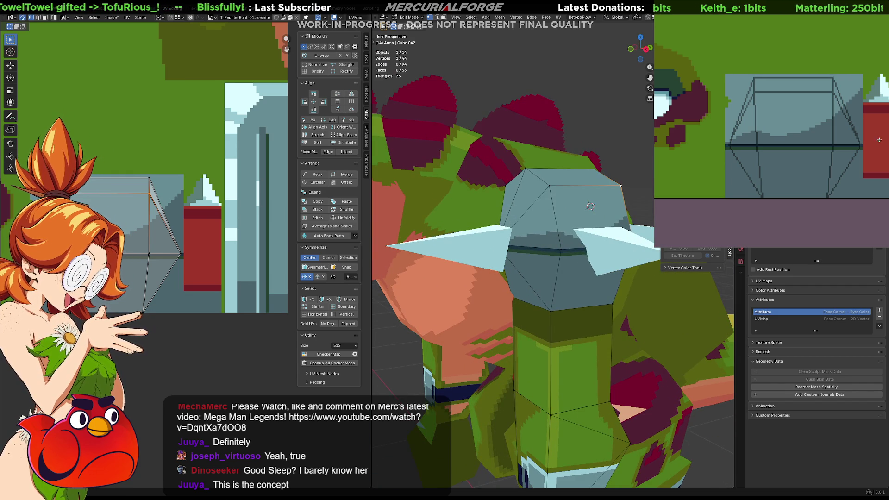
Fill the armor's top region with light cyan and check the result on the whole model
mouse_move(858, 116)
middle_mouse_down()
mouse_move(788, 152)
mouse_move(801, 149)
middle_mouse_up()
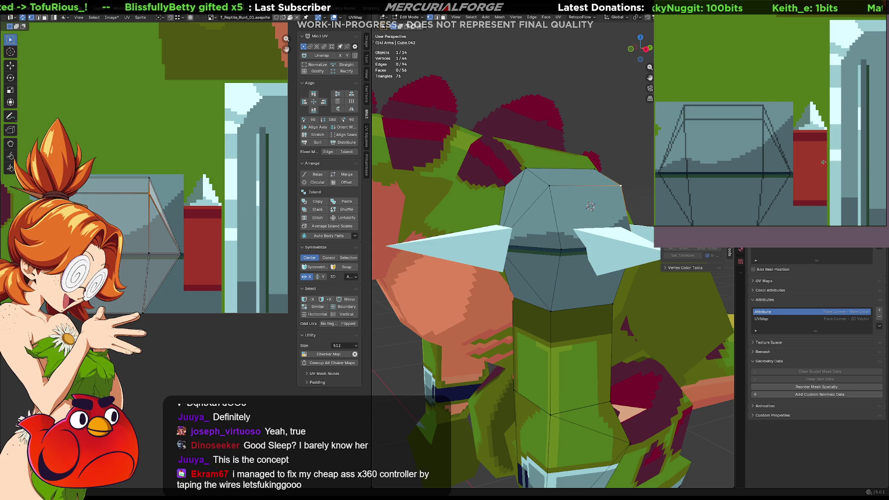
mouse_move(746, 147)
middle_mouse_down()
mouse_move(766, 139)
mouse_move(769, 159)
middle_mouse_up()
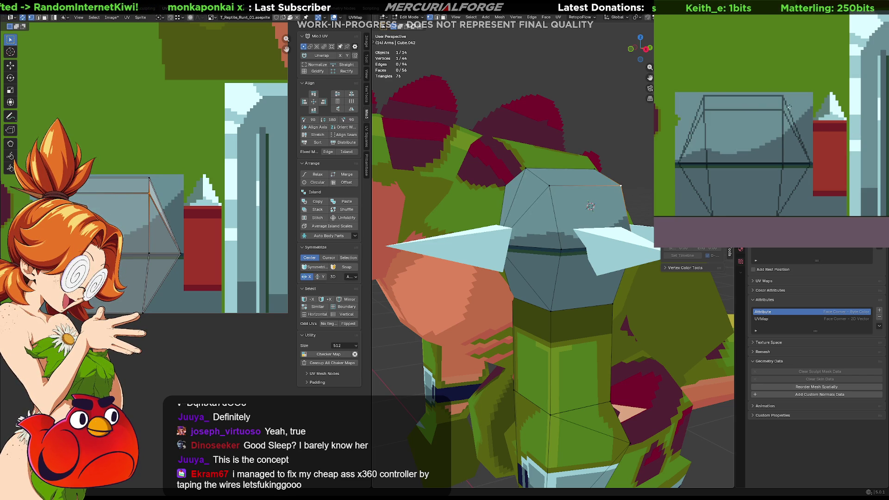
left_click(789, 107)
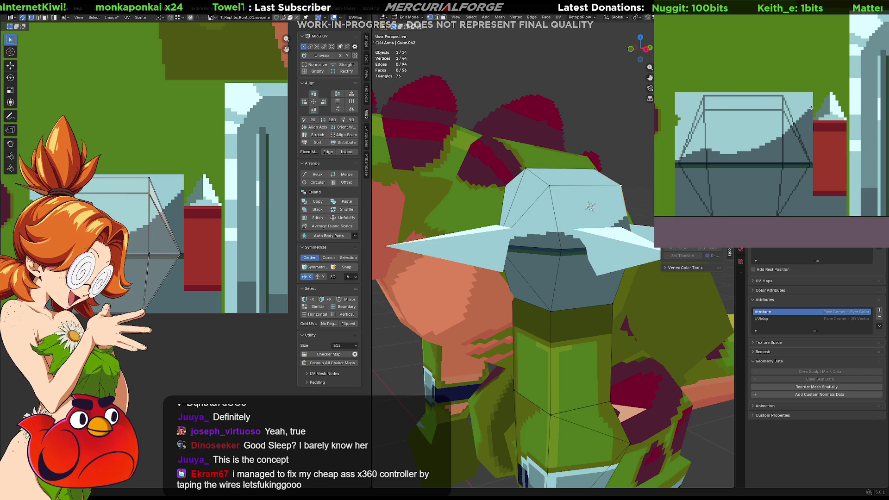
left_click(811, 109)
key("ctrl+z")
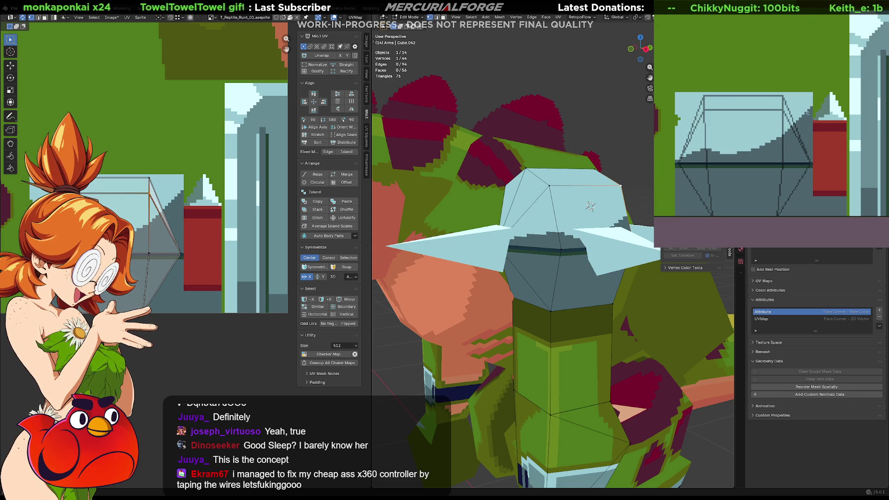
scroll(801, 118, "up", 3)
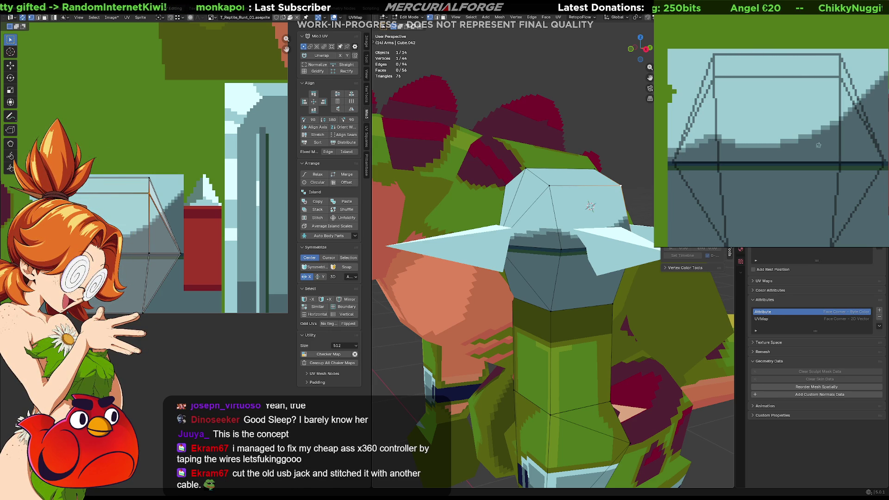
mouse_move(574, 278)
middle_mouse_down()
mouse_move(604, 305)
mouse_move(433, 303)
mouse_move(458, 296)
mouse_move(508, 346)
middle_mouse_up()
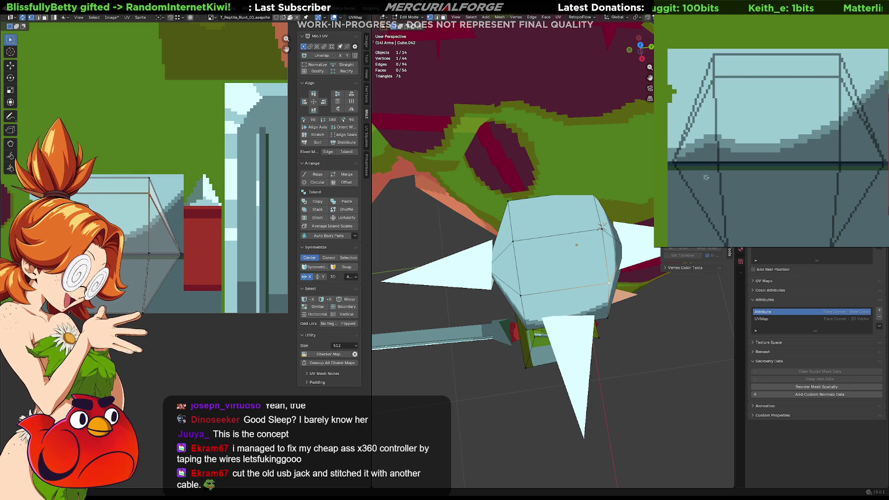
middle_click_drag(602, 241, 626, 268)
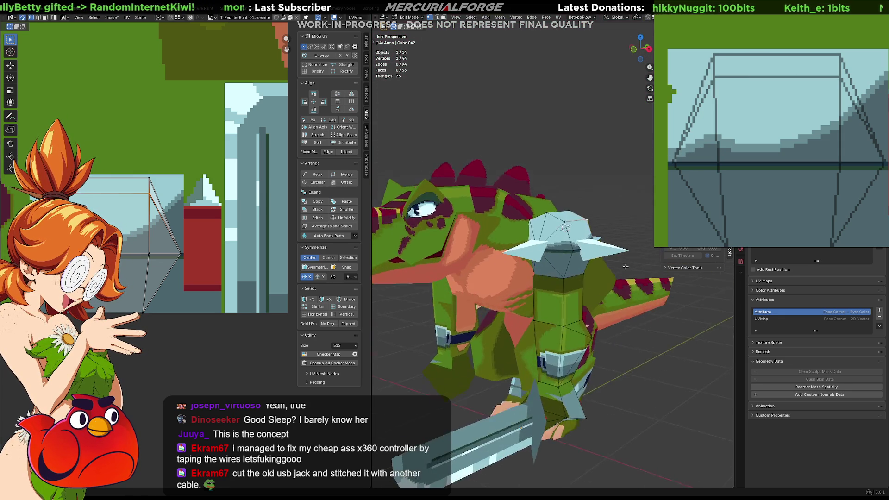
Return to Object Mode, select Arms.003 and hide it with H
scroll(626, 268, "down", 5)
scroll(614, 272, "up", 5)
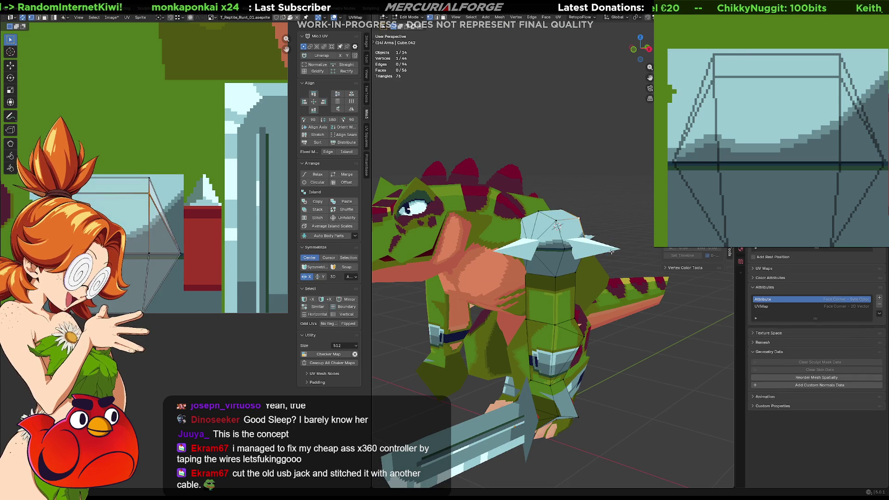
key("Tab")
left_click(594, 257)
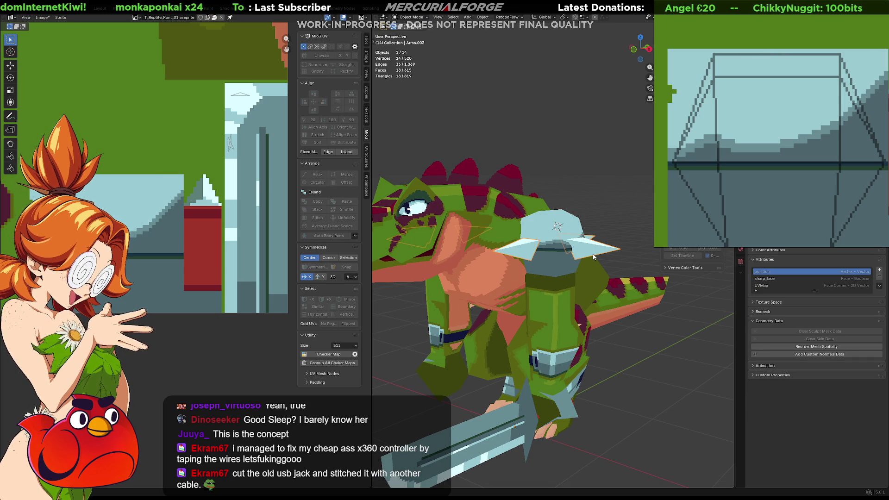
key("h")
Orbit in close to the shoulder and outline a tall rectangle on the armor texture
mouse_move(602, 258)
middle_mouse_down()
mouse_move(583, 267)
mouse_move(523, 257)
mouse_move(453, 272)
mouse_move(602, 252)
mouse_move(591, 255)
middle_mouse_up()
scroll(591, 248, "up", 3)
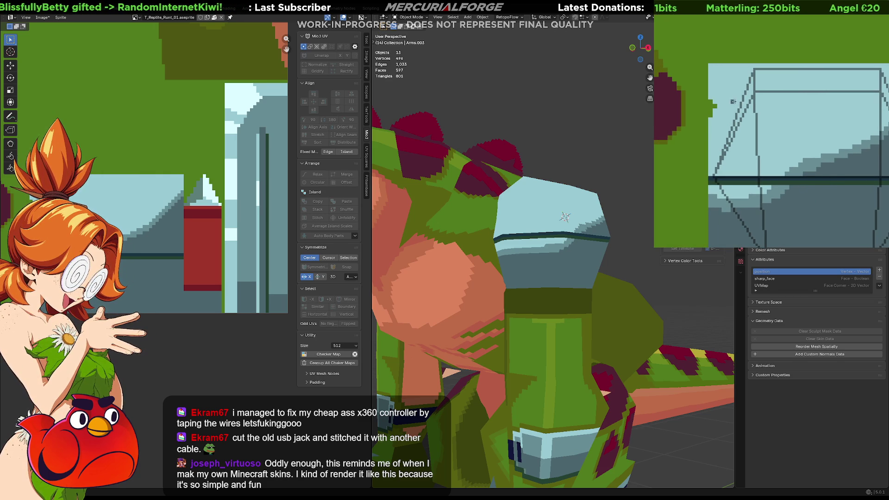
left_click_drag(741, 78, 733, 170)
Fill the tall armor rectangle with dark grey and paint a light vertical line beside it
left_click(733, 170)
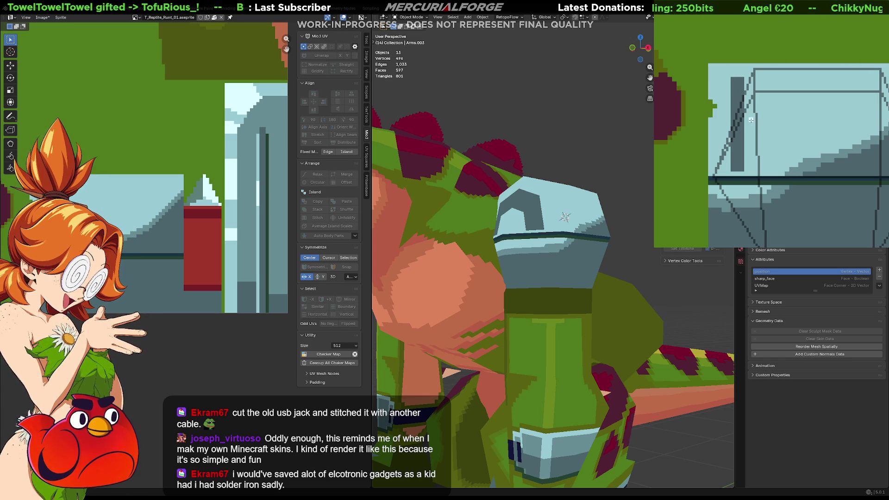
left_click_drag(751, 123, 764, 115)
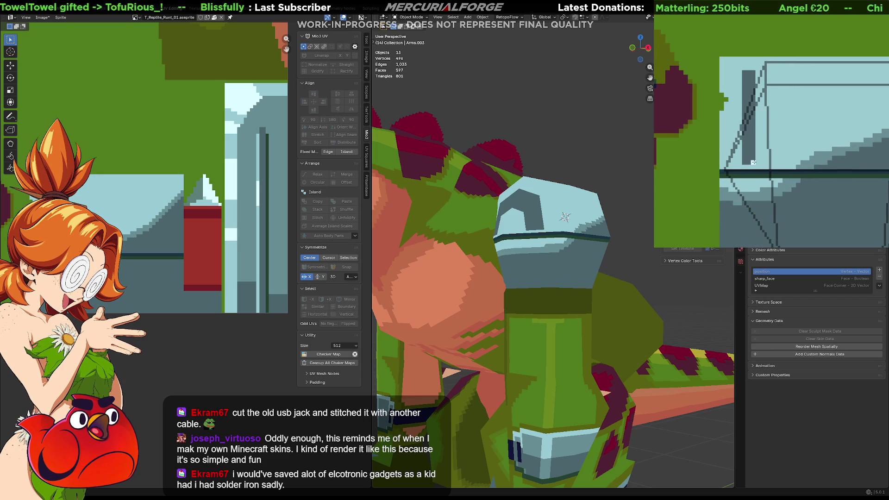
left_click_drag(757, 162, 757, 74)
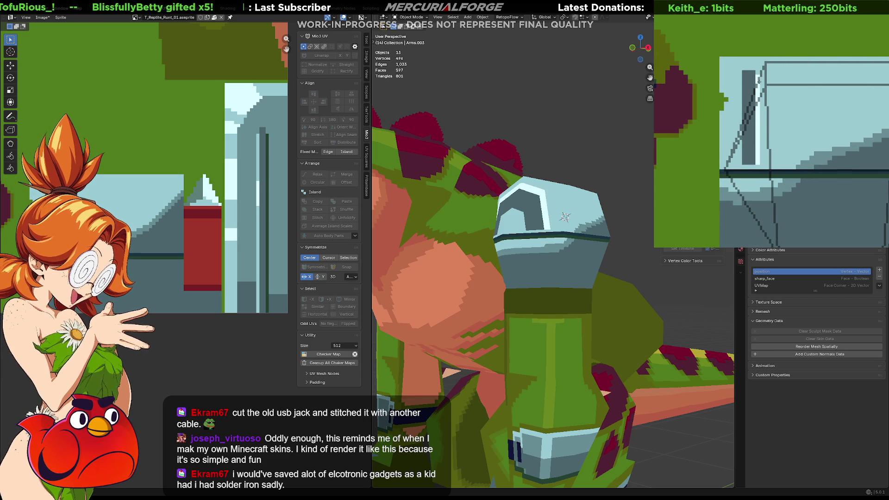
mouse_move(601, 241)
middle_mouse_down()
mouse_move(614, 254)
mouse_move(599, 260)
mouse_move(592, 246)
middle_mouse_up()
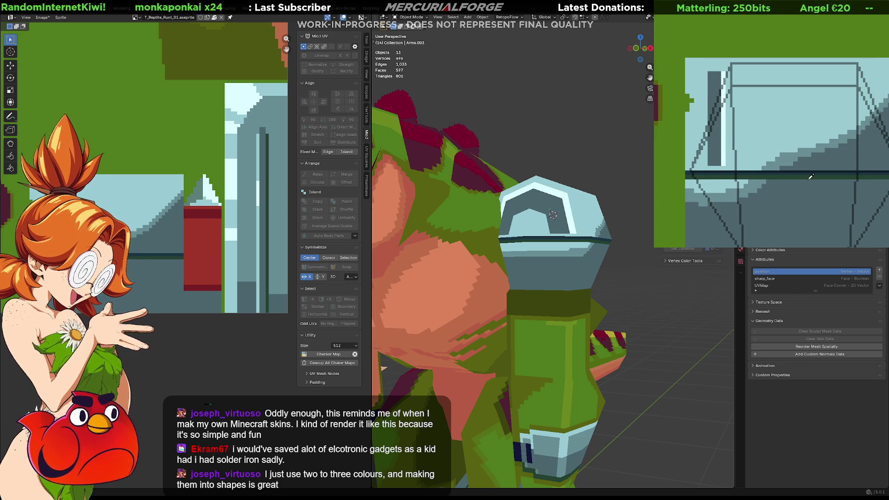
Darken the grey column and lighten its left edge with vertical strokes
left_click_drag(798, 138, 822, 140)
left_click_drag(776, 164, 773, 77)
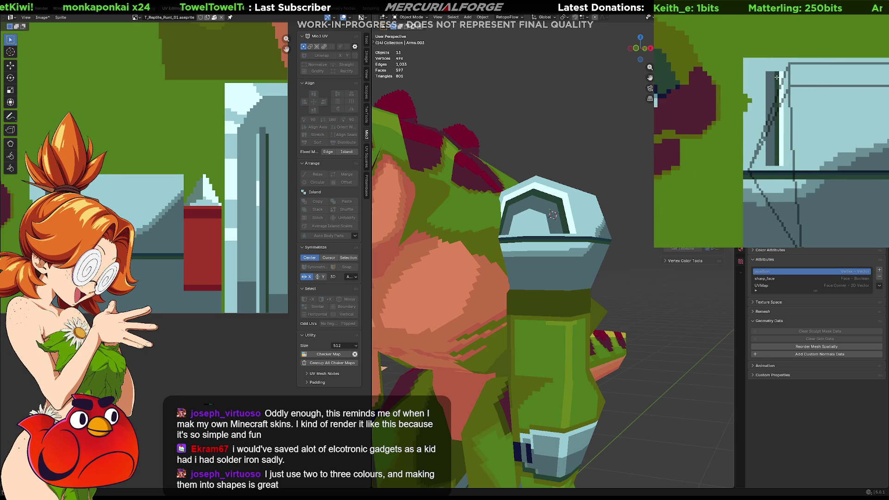
left_click_drag(769, 65, 768, 166)
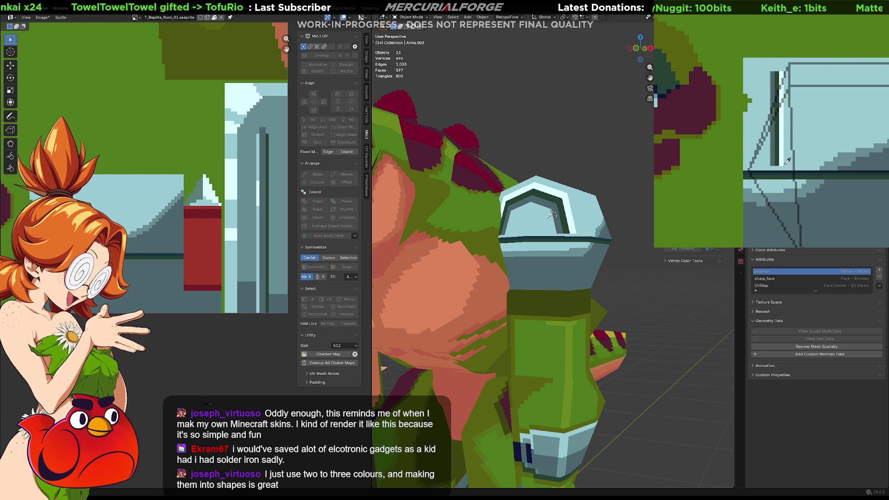
left_click_drag(783, 168, 782, 69)
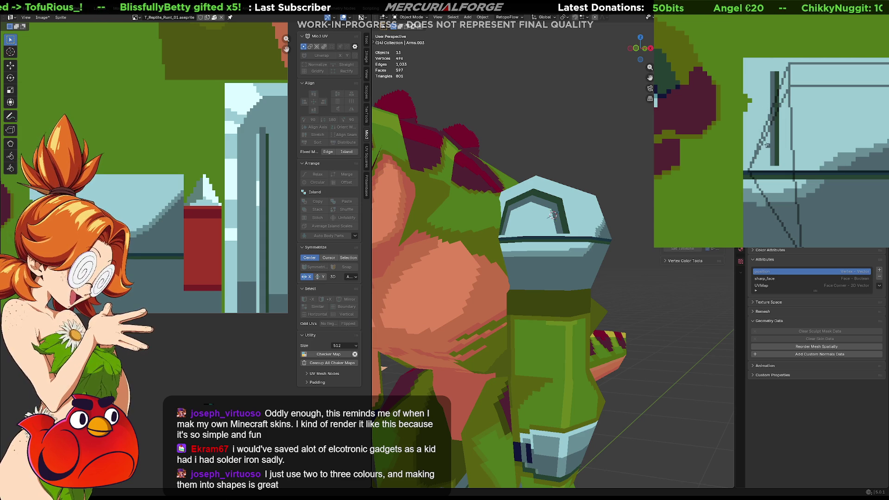
Paint dark pixels and a short dark diagonal stroke onto the armor's visor area
left_click(763, 154)
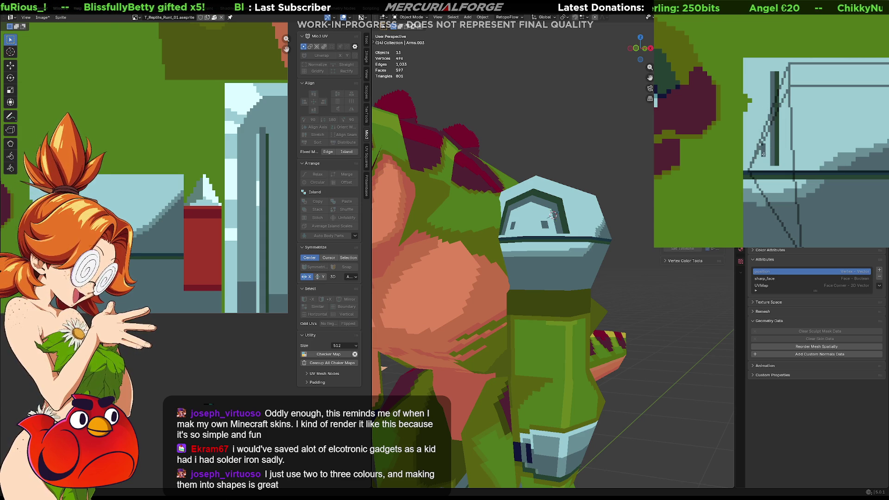
left_click(763, 160)
left_click(763, 162)
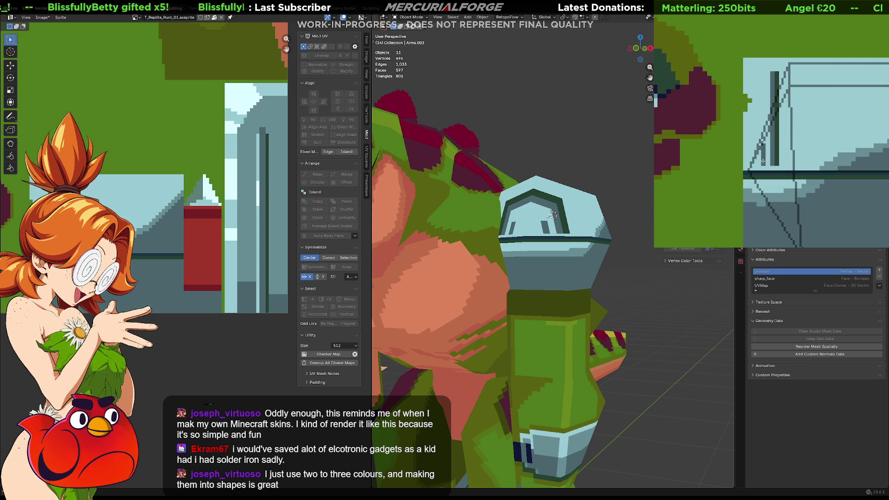
left_click(764, 168)
left_click(771, 165)
left_click(776, 166)
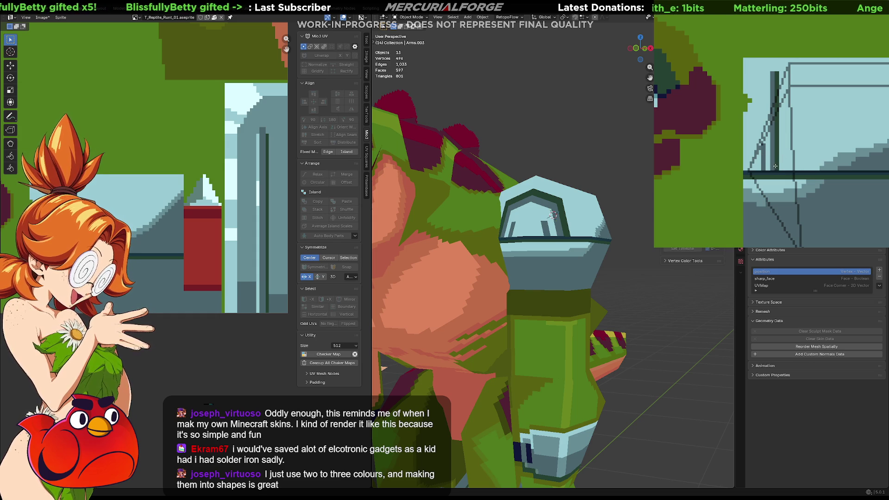
left_click_drag(761, 146, 750, 165)
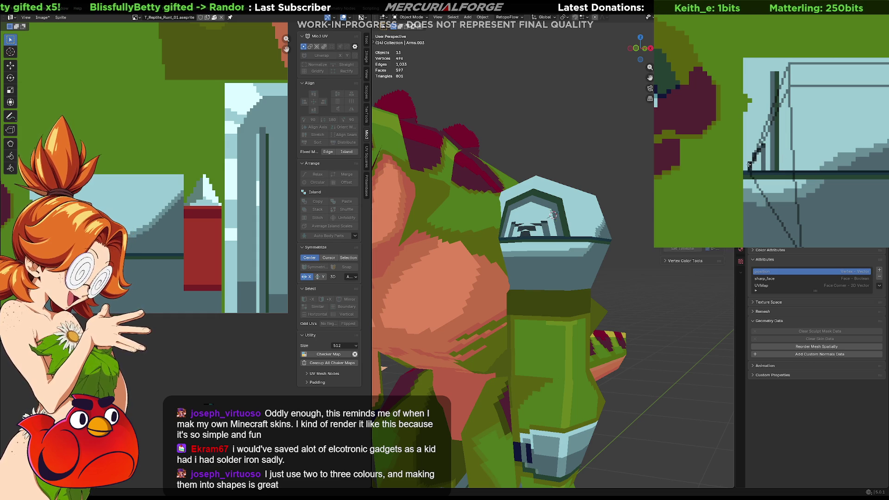
Undo the diagonal, vertical and last dark strokes, then view the model from the front
key("ctrl+z")
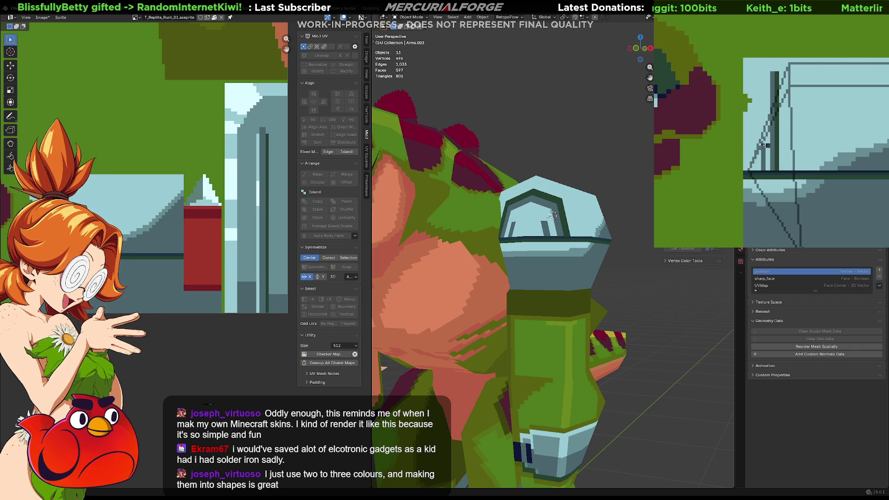
left_click_drag(764, 147, 764, 122)
key("ctrl+z")
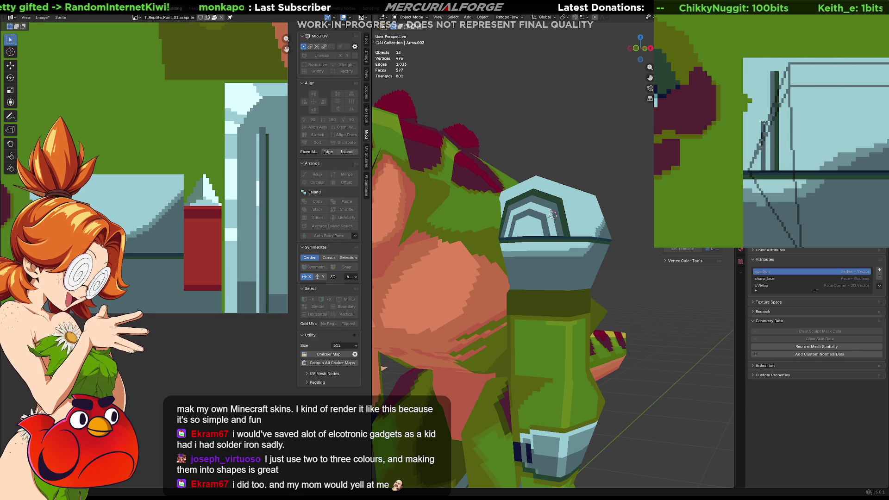
key("ctrl+z")
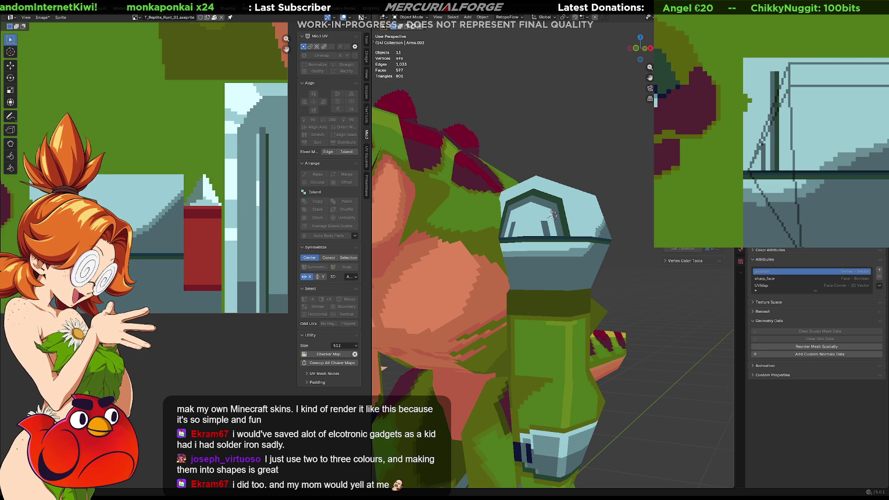
scroll(601, 274, "down", 6)
mouse_move(601, 273)
middle_mouse_down()
mouse_move(586, 288)
mouse_move(464, 285)
mouse_move(505, 266)
middle_mouse_up()
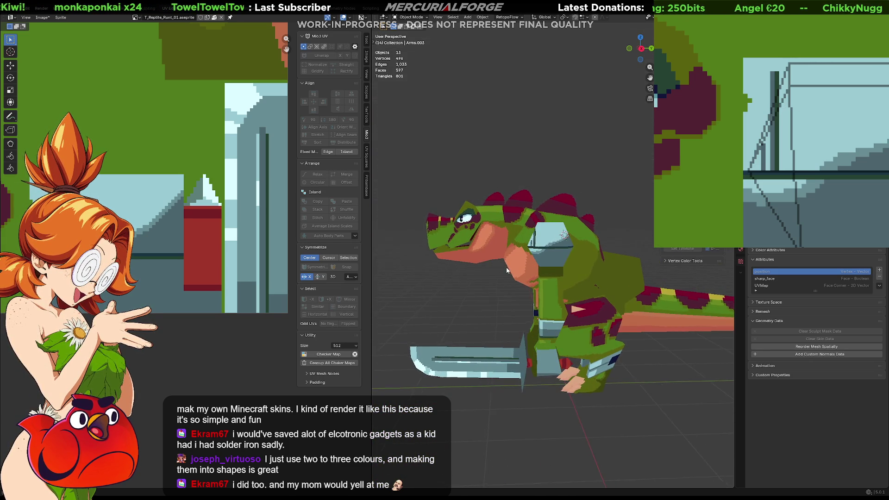
scroll(507, 268, "up", 8)
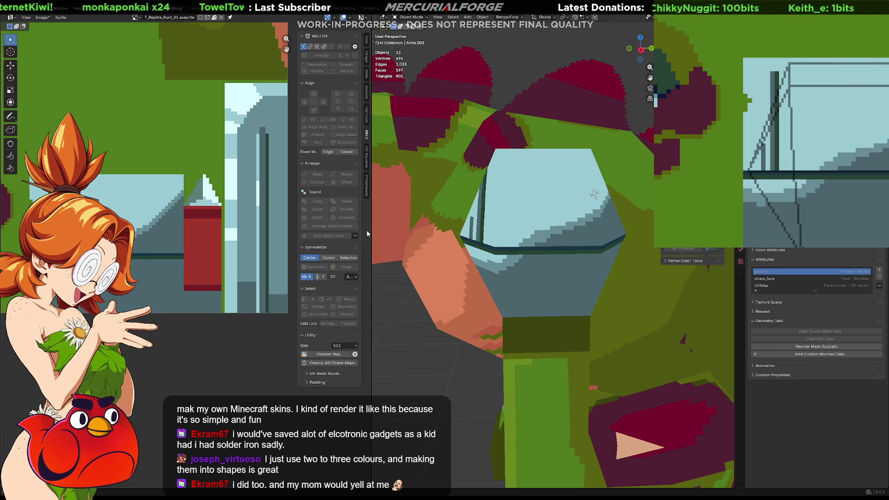
mouse_move(854, 97)
middle_mouse_down()
mouse_move(775, 107)
mouse_move(811, 125)
middle_mouse_up()
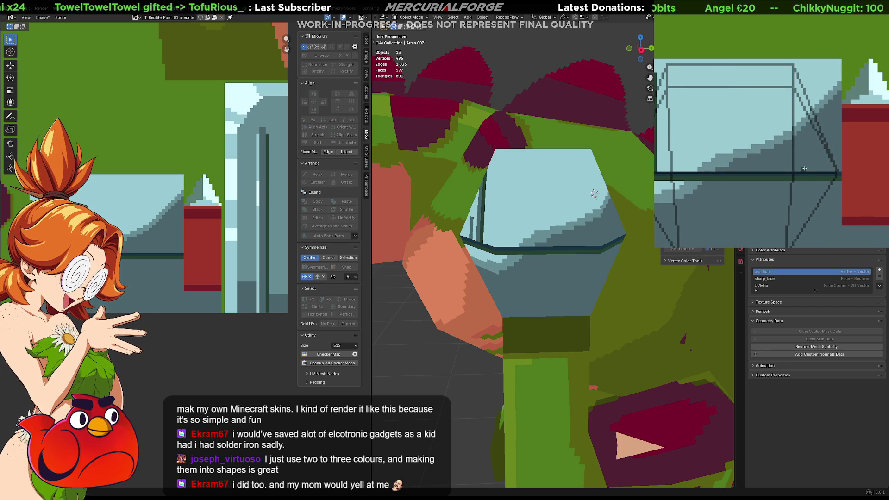
Paint a dark vertical line on the armor texture, undoing and redrawing it once
left_click_drag(804, 170, 803, 69)
key("ctrl+z")
middle_click_drag(519, 194, 485, 216)
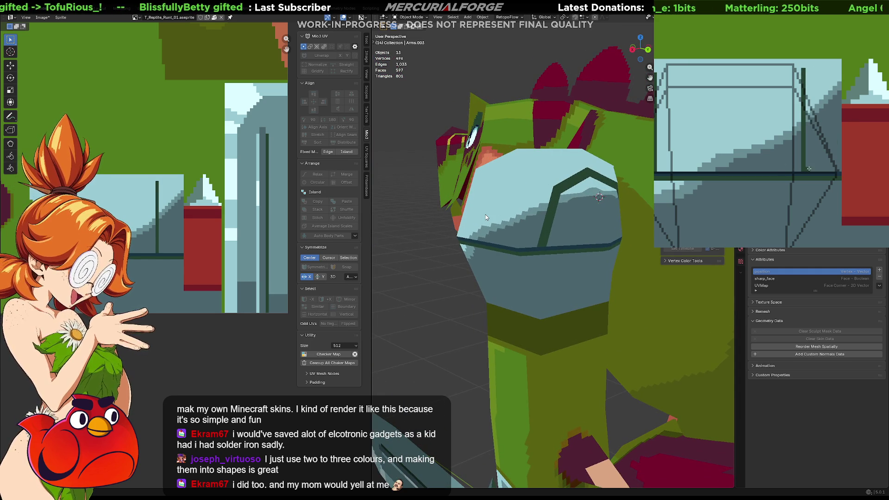
left_click_drag(808, 170, 807, 76)
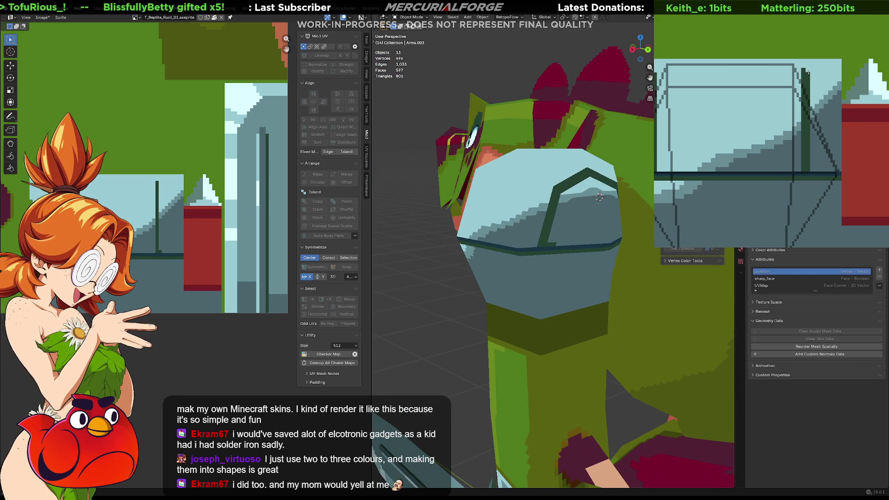
mouse_move(785, 123)
middle_mouse_down()
mouse_move(798, 118)
mouse_move(773, 141)
middle_mouse_up()
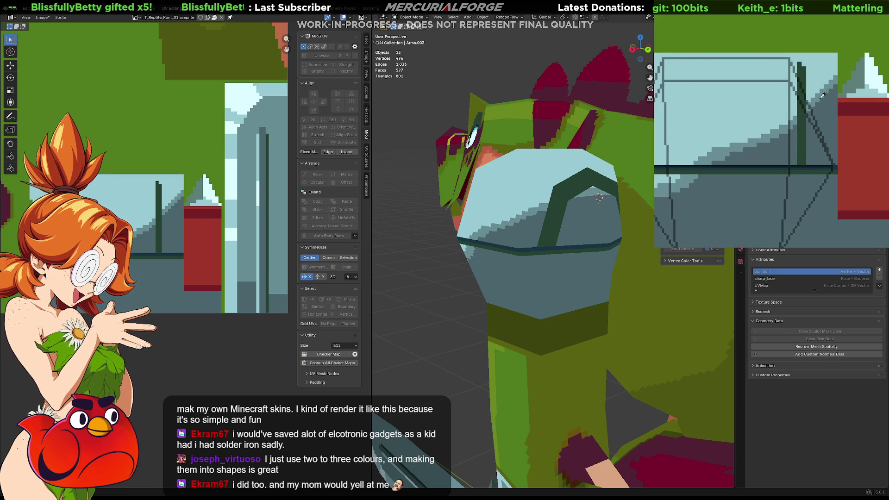
Add a light highlight stroke beside the dark line, redraw it further left, then undo it
left_click_drag(817, 163, 818, 127)
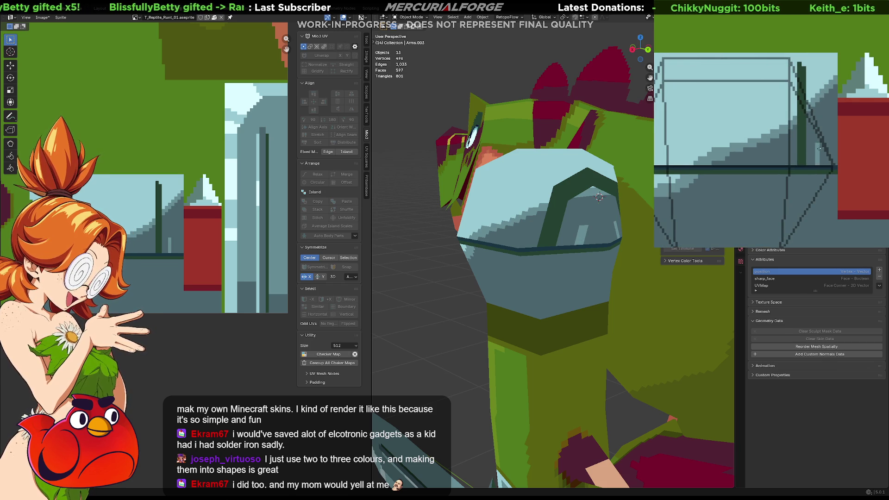
key("ctrl+z")
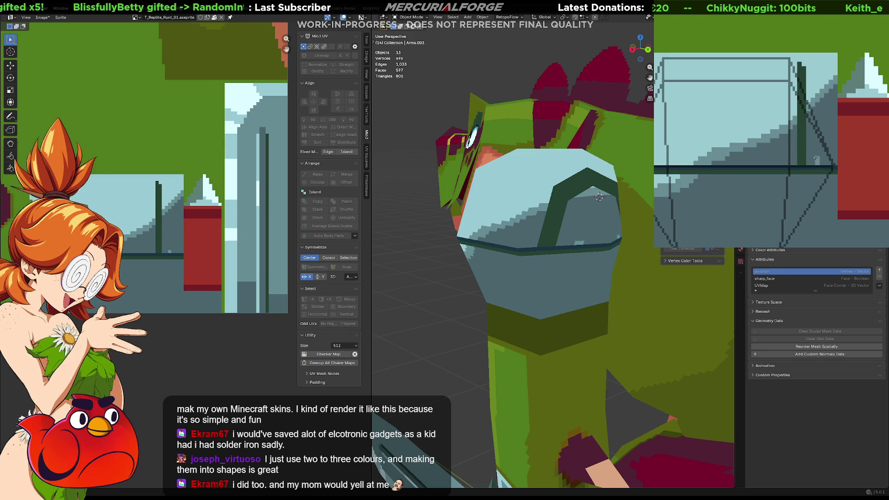
mouse_move(814, 164)
left_mouse_down()
mouse_move(815, 139)
mouse_move(817, 148)
left_mouse_up()
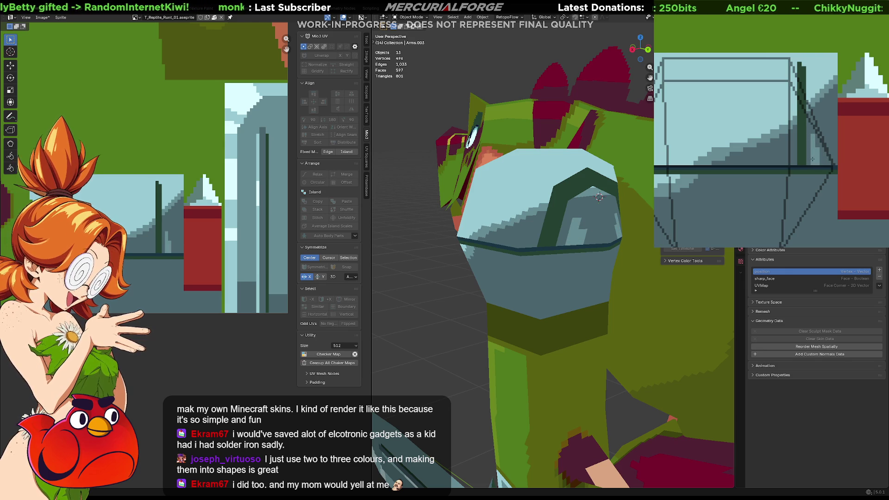
scroll(579, 241, "down", 6)
mouse_move(583, 217)
middle_mouse_down()
mouse_move(580, 251)
mouse_move(560, 250)
mouse_move(564, 242)
middle_mouse_up()
key("ctrl+z")
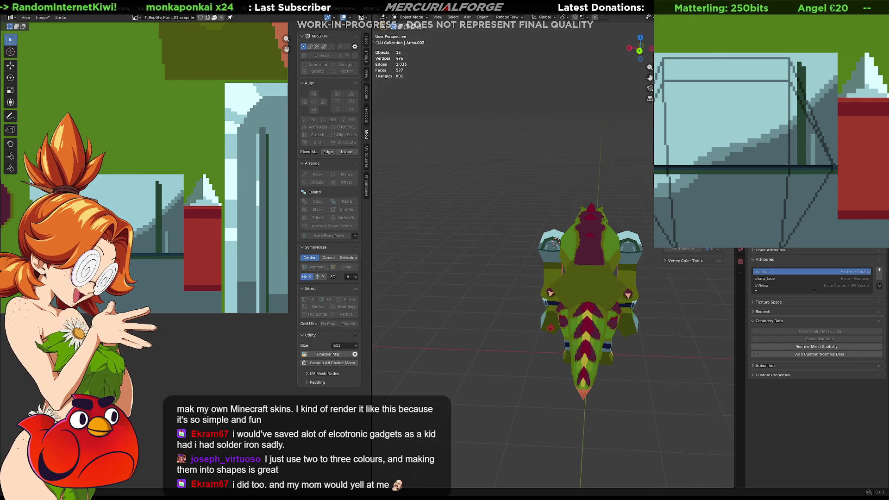
Paint a lighter stroke down the dark line, then a dark horizontal line across the armor texture
scroll(573, 238, "up", 5)
middle_click_drag(565, 241, 573, 238)
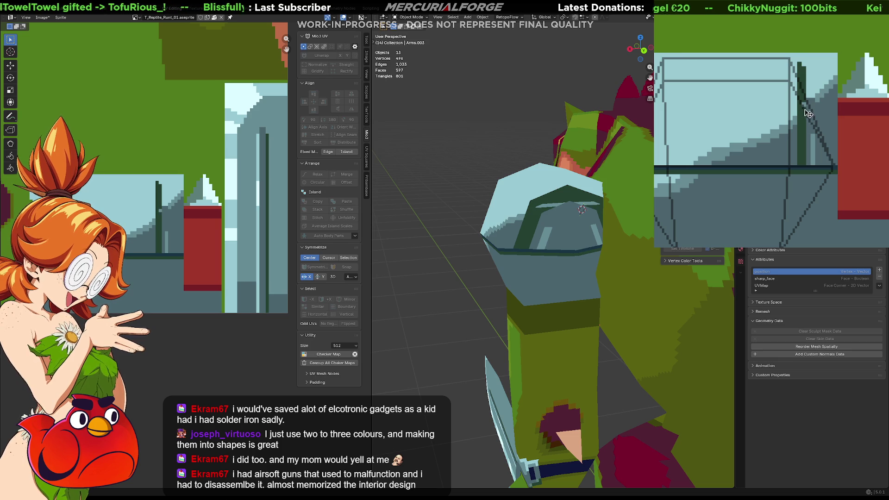
left_click_drag(804, 94, 805, 165)
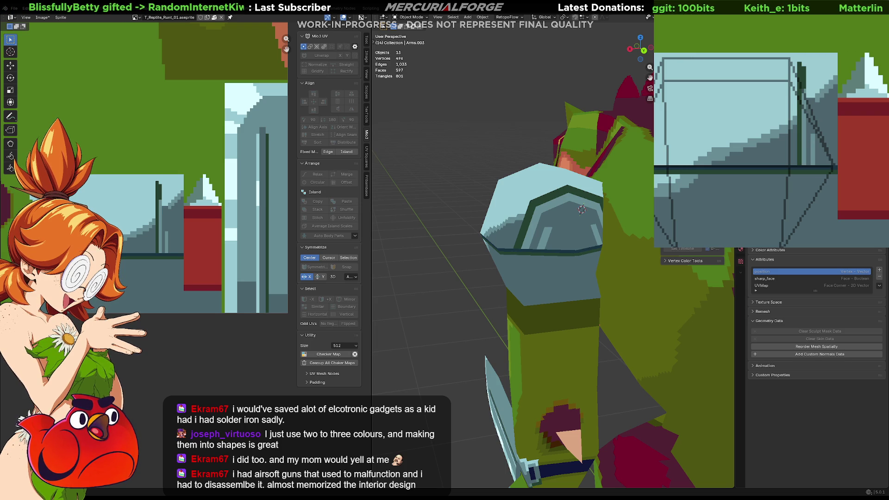
middle_click_drag(553, 222, 595, 226)
mouse_move(830, 164)
left_mouse_down()
mouse_move(869, 146)
mouse_move(872, 132)
mouse_move(656, 133)
left_mouse_up()
mouse_move(830, 131)
left_mouse_down()
mouse_move(701, 135)
mouse_move(857, 131)
mouse_move(793, 135)
left_mouse_up()
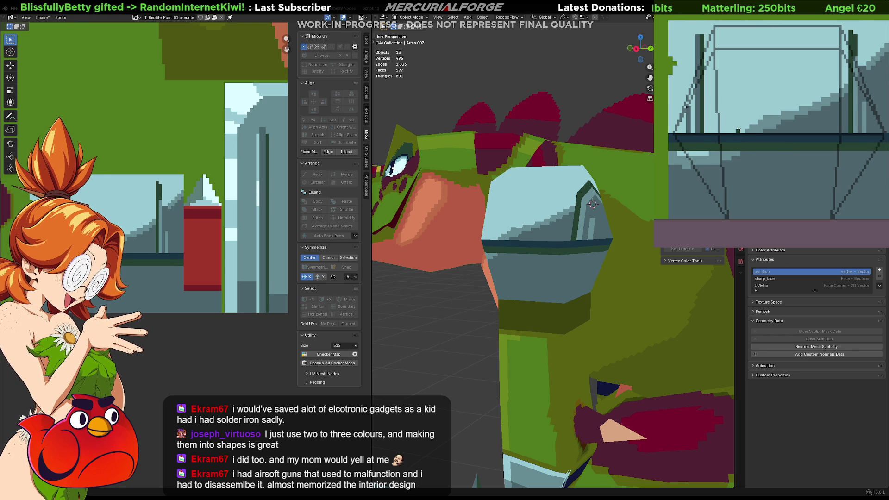
scroll(632, 260, "down", 10)
mouse_move(602, 259)
middle_mouse_down()
mouse_move(664, 265)
mouse_move(648, 267)
middle_mouse_up()
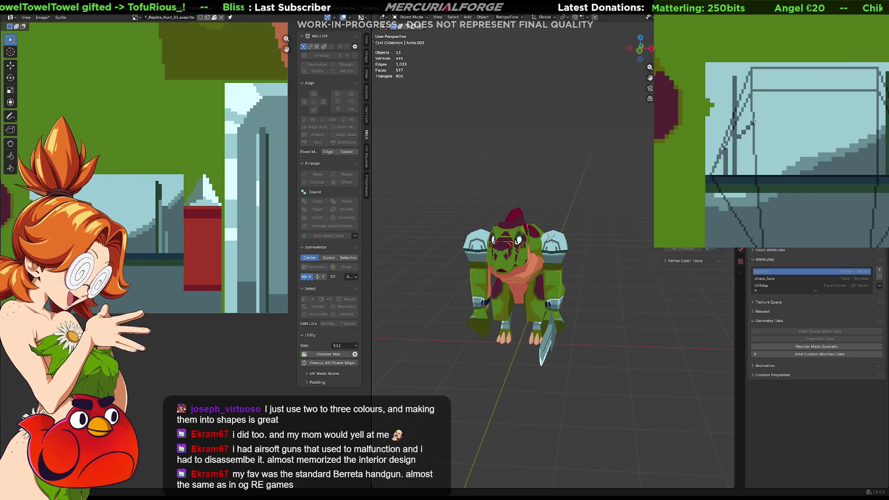
left_click_drag(754, 123, 868, 122)
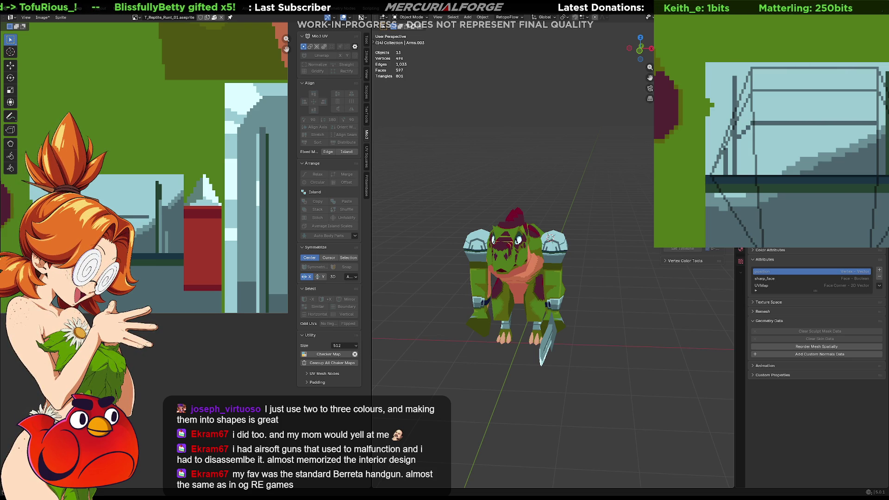
Pan the pixel-art canvas and orbit around the reptile's arm to inspect the horizontal line
scroll(597, 297, "up", 6)
mouse_move(592, 297)
middle_mouse_down()
mouse_move(502, 281)
mouse_move(598, 287)
mouse_move(540, 292)
middle_mouse_up()
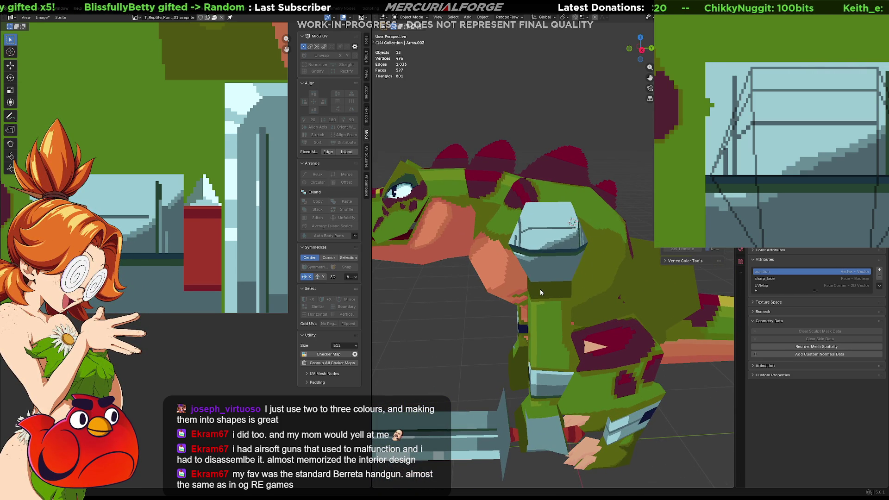
middle_click_drag(768, 145, 817, 178)
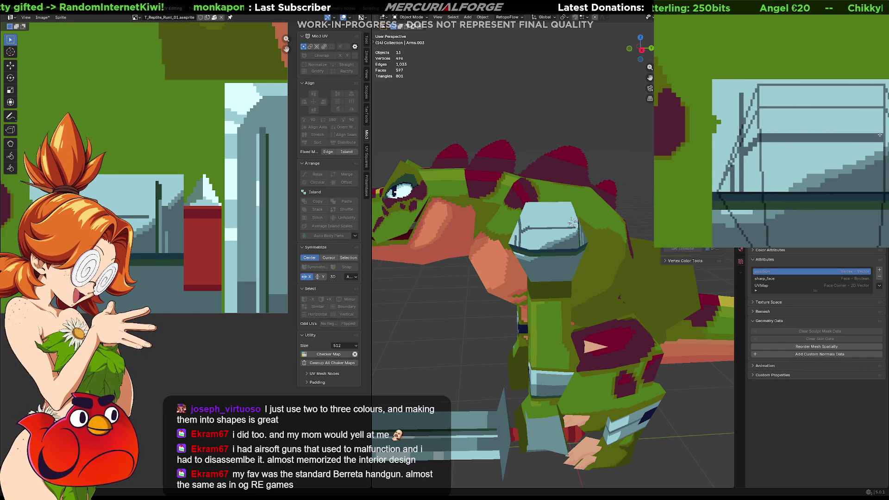
middle_click_drag(880, 134, 851, 138)
mouse_move(574, 222)
middle_mouse_down()
mouse_move(586, 237)
mouse_move(539, 251)
middle_mouse_up()
mouse_move(829, 144)
middle_mouse_down()
mouse_move(857, 148)
mouse_move(864, 165)
mouse_move(852, 168)
middle_mouse_up()
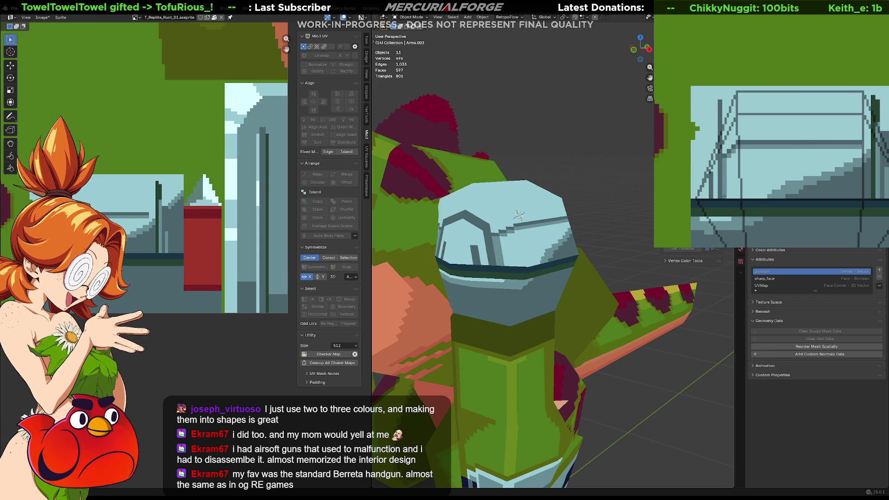
mouse_move(583, 277)
middle_mouse_down()
mouse_move(559, 289)
mouse_move(453, 294)
middle_mouse_up()
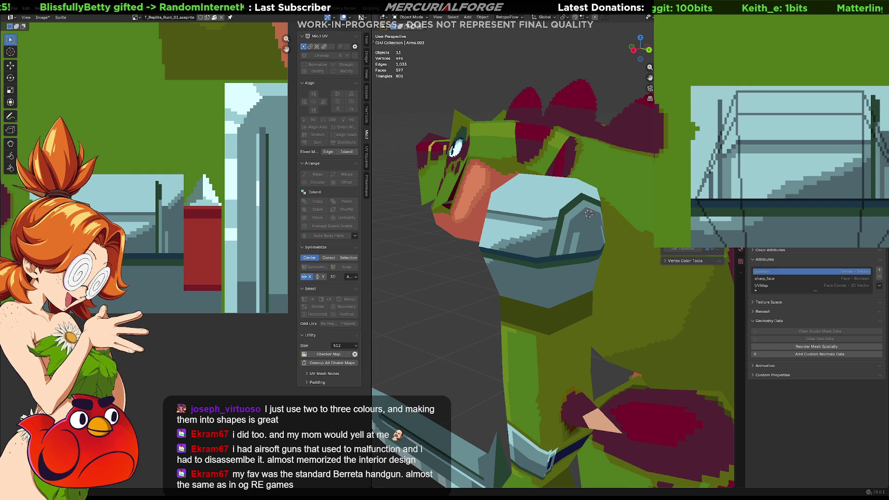
scroll(553, 259, "down", 5)
mouse_move(602, 278)
middle_mouse_down()
mouse_move(686, 286)
mouse_move(661, 287)
middle_mouse_up()
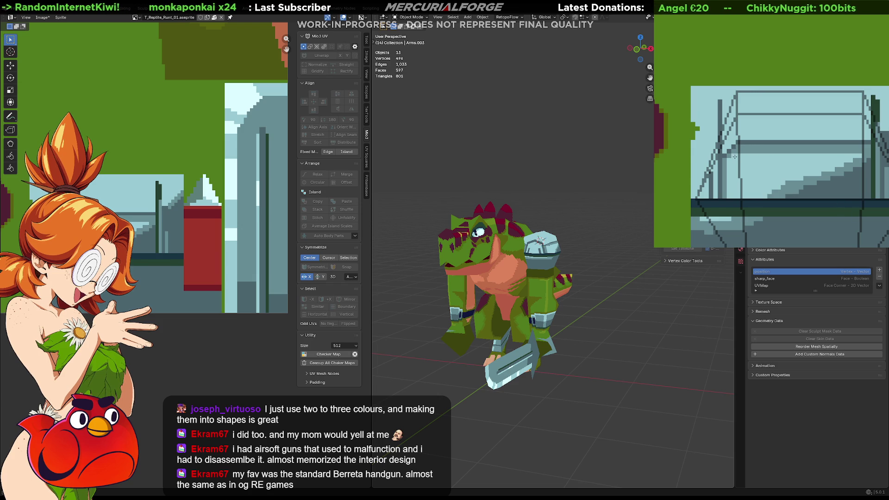
Paint a darker vertical stroke on the armor texture and orbit to review it
scroll(553, 252, "up", 5)
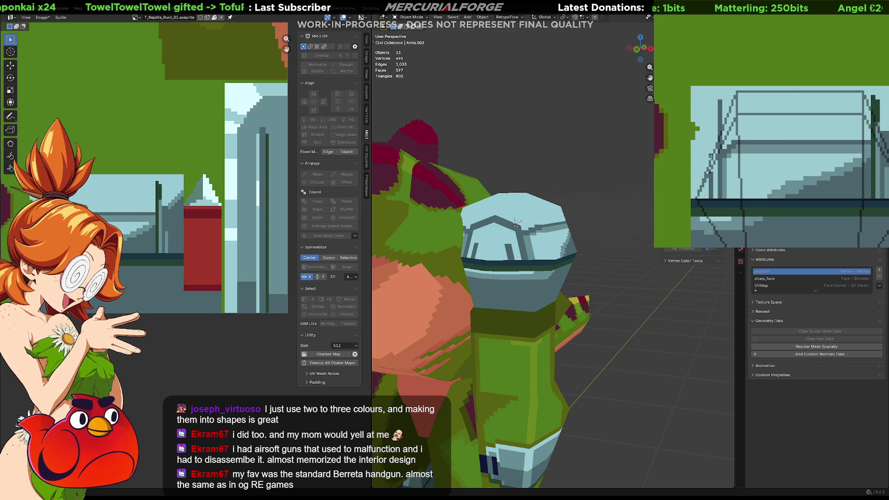
mouse_move(657, 307)
middle_mouse_down()
mouse_move(451, 304)
mouse_move(526, 293)
mouse_move(520, 299)
middle_mouse_up()
middle_click_drag(887, 124, 826, 135)
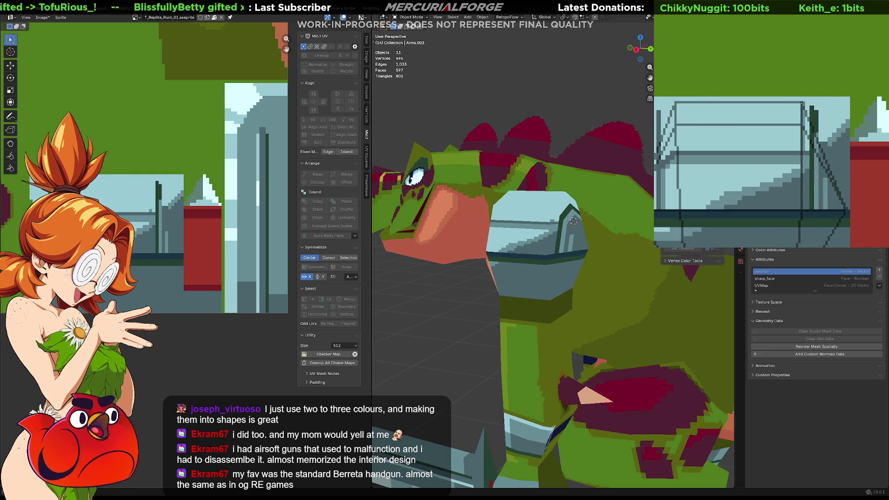
left_click_drag(807, 107, 807, 152)
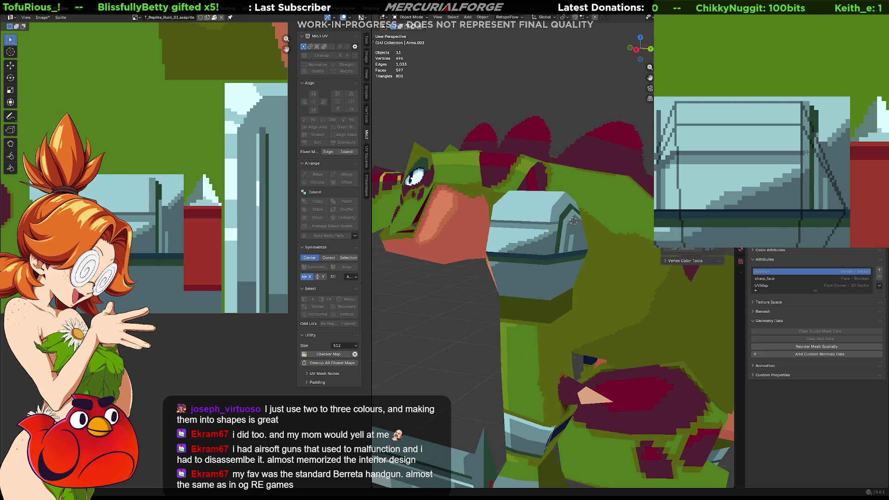
mouse_move(454, 296)
middle_mouse_down()
mouse_move(527, 274)
mouse_move(622, 273)
middle_mouse_up()
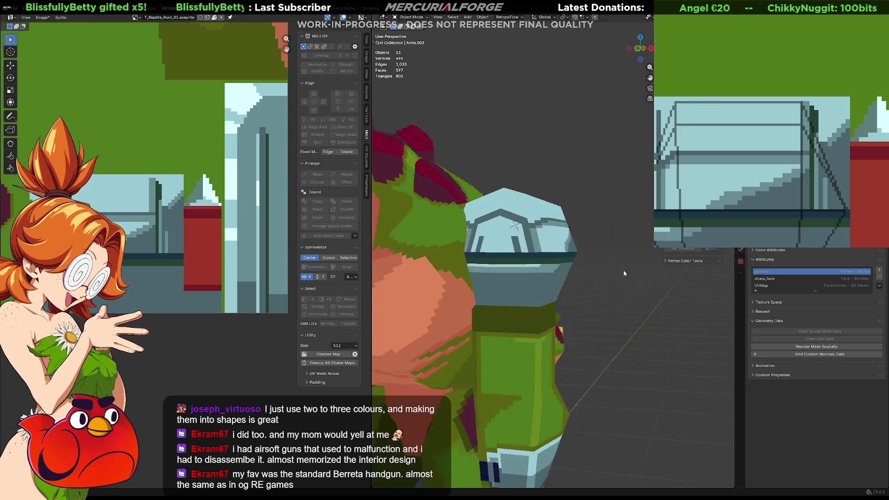
scroll(621, 273, "down", 8)
scroll(601, 287, "up", 8)
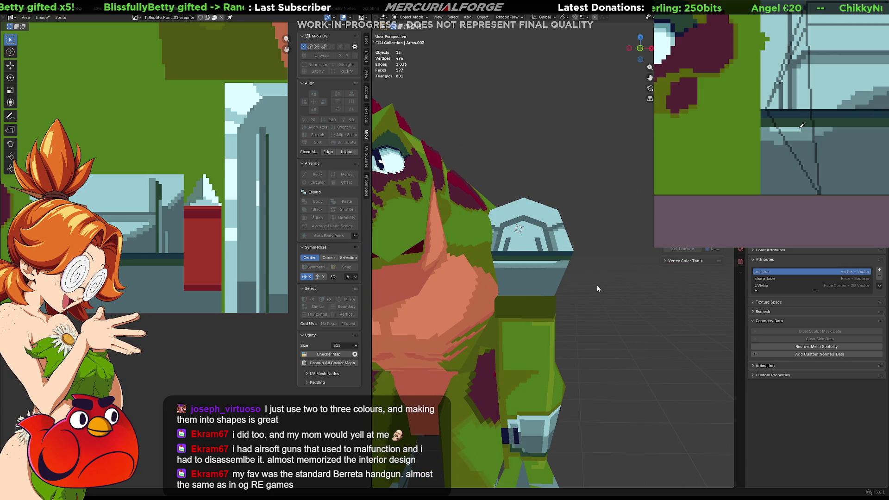
Paint a row of light pixels on the armor and frame the whole reptile for a three-quarter view
mouse_move(799, 138)
left_mouse_down()
mouse_move(770, 131)
mouse_move(804, 137)
mouse_move(796, 147)
mouse_move(772, 143)
left_mouse_up()
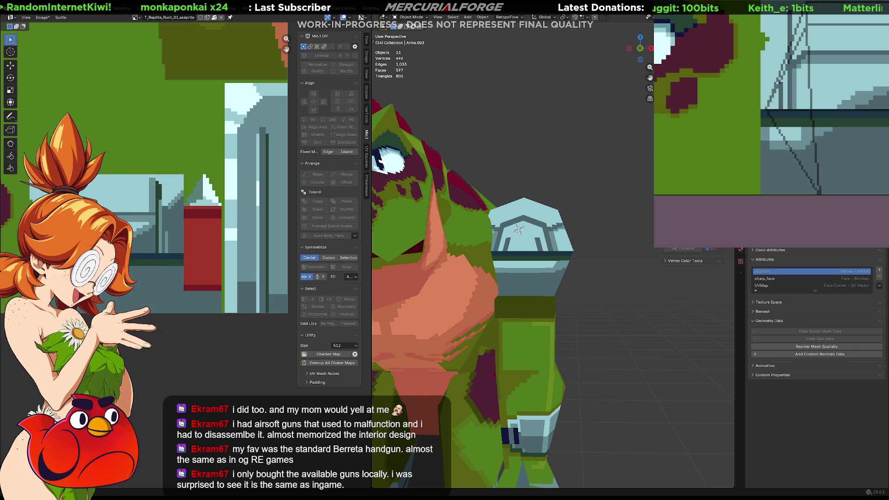
key("Home")
mouse_move(611, 290)
middle_mouse_down()
mouse_move(565, 303)
mouse_move(597, 291)
mouse_move(590, 270)
mouse_move(530, 291)
mouse_move(579, 282)
mouse_move(565, 284)
middle_mouse_up()
scroll(579, 282, "up", 5)
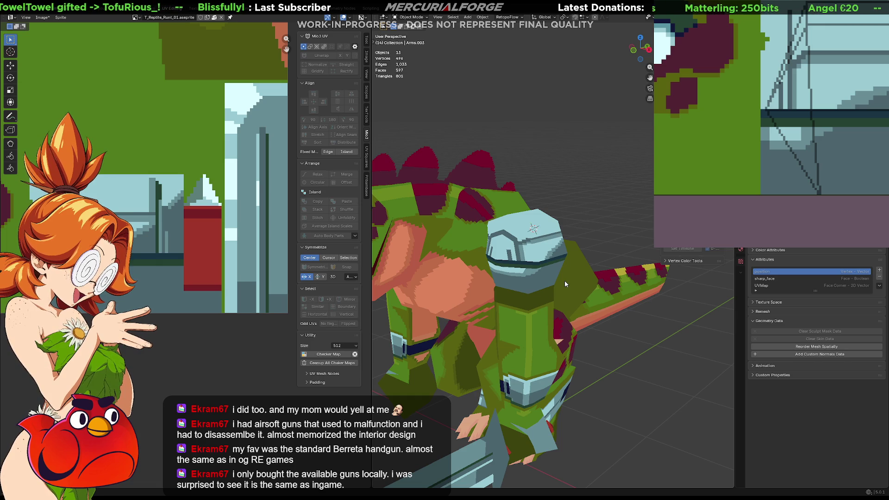
scroll(552, 257, "up", 2)
mouse_move(554, 261)
middle_mouse_down()
mouse_move(515, 254)
mouse_move(544, 249)
middle_mouse_up()
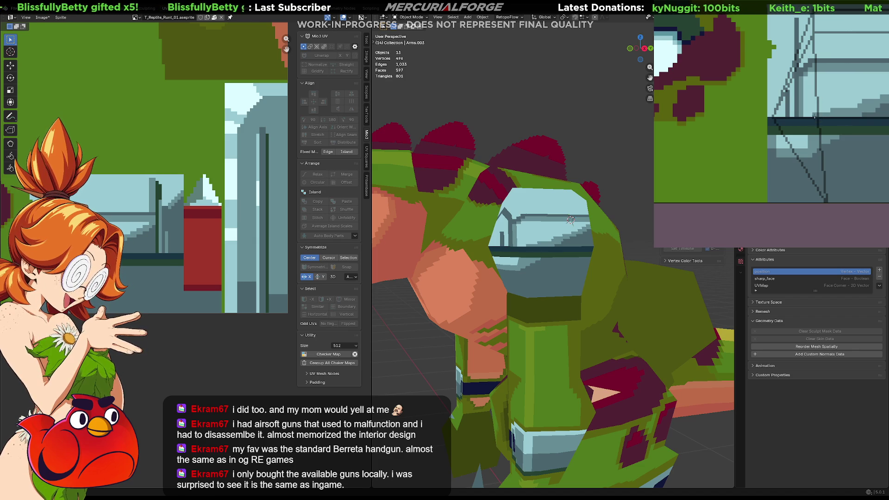
middle_click_drag(856, 110, 822, 130)
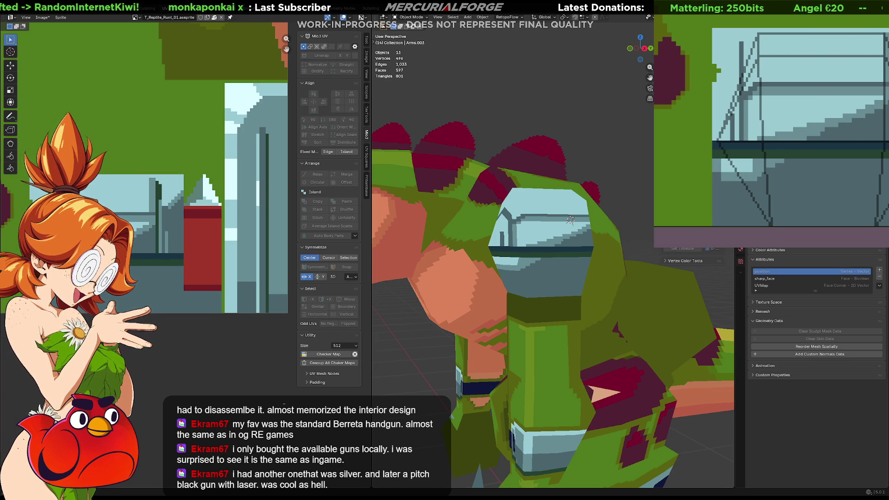
mouse_move(852, 129)
middle_mouse_down()
mouse_move(757, 129)
mouse_move(805, 108)
middle_mouse_up()
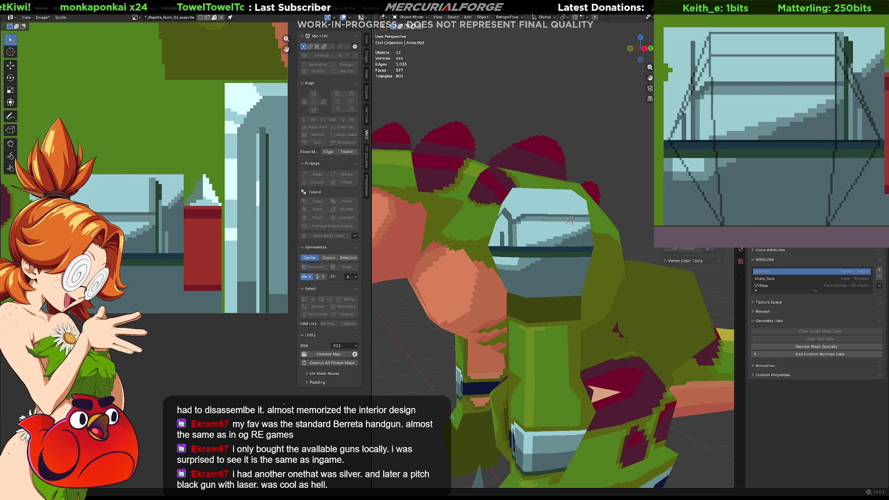
mouse_move(832, 129)
middle_mouse_down()
mouse_move(764, 172)
mouse_move(773, 114)
mouse_move(805, 139)
mouse_move(880, 155)
mouse_move(810, 179)
middle_mouse_up()
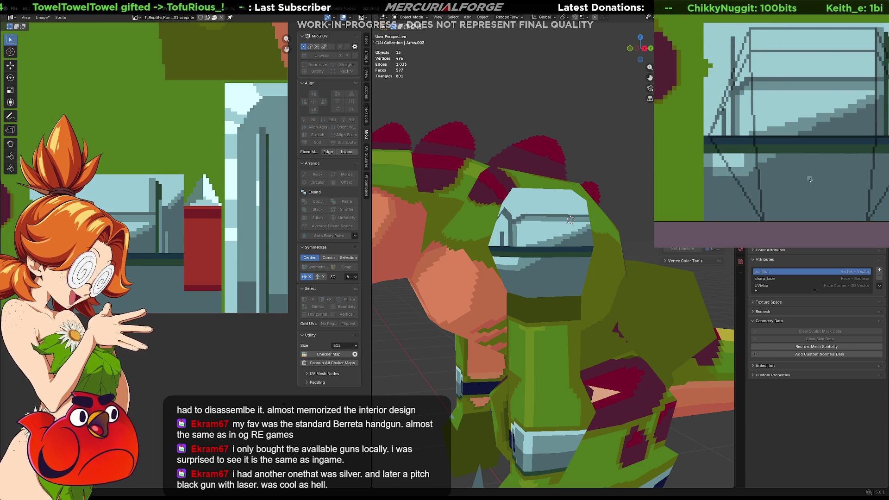
middle_click_drag(810, 145, 700, 173)
mouse_move(787, 166)
middle_mouse_down()
mouse_move(764, 167)
mouse_move(824, 149)
mouse_move(769, 152)
mouse_move(882, 131)
middle_mouse_up()
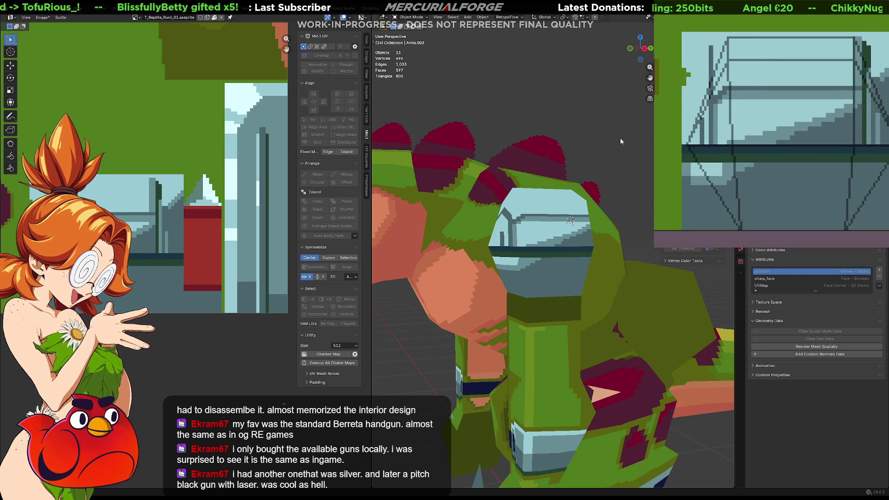
Unhide all objects, delete the extra Cube.002 piece, and reselect Arms.003
key("alt+h")
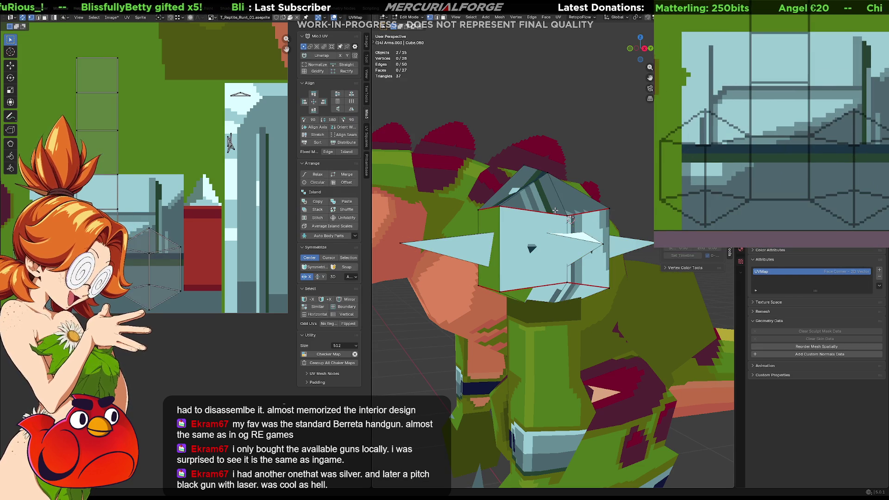
left_click(542, 205)
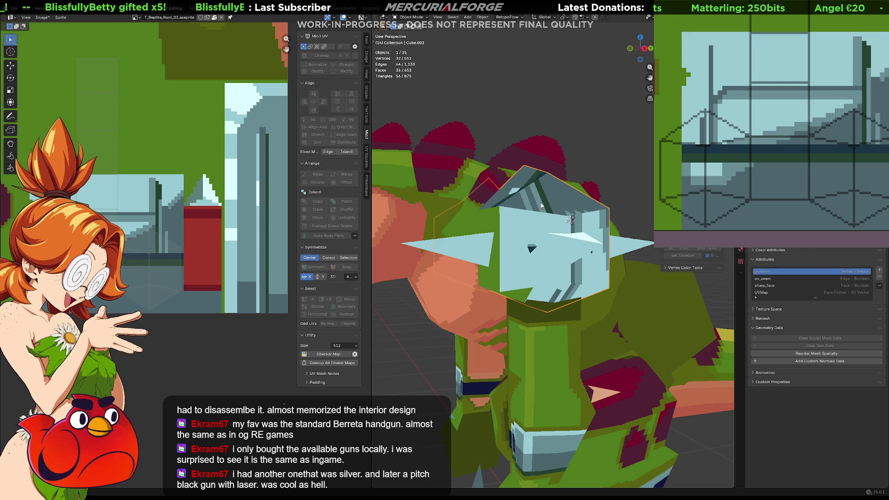
key("Delete")
left_click(549, 237)
scroll(549, 237, "down", 5)
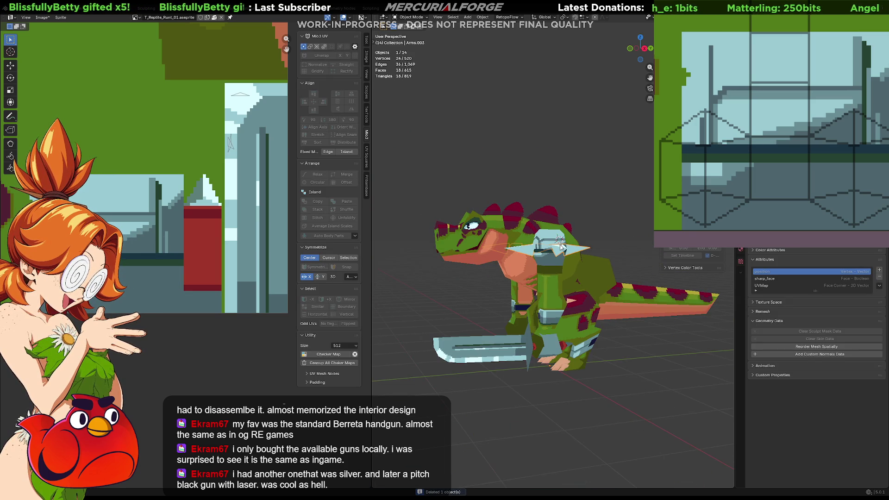
mouse_move(567, 246)
middle_mouse_down()
mouse_move(615, 247)
mouse_move(459, 249)
mouse_move(483, 242)
middle_mouse_up()
scroll(564, 271, "up", 6)
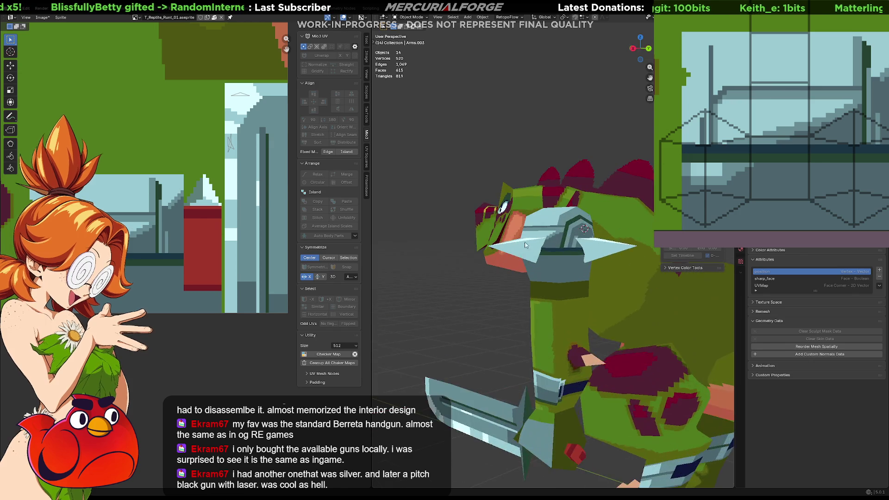
middle_click_drag(565, 268, 569, 264)
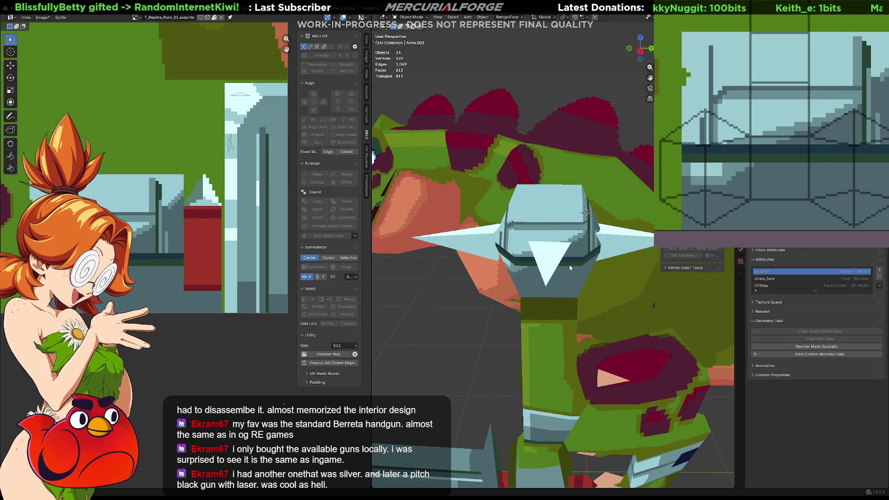
In Cube.080's Edit Mode, move the left spike along the Y axis
left_click(518, 254)
key("Tab")
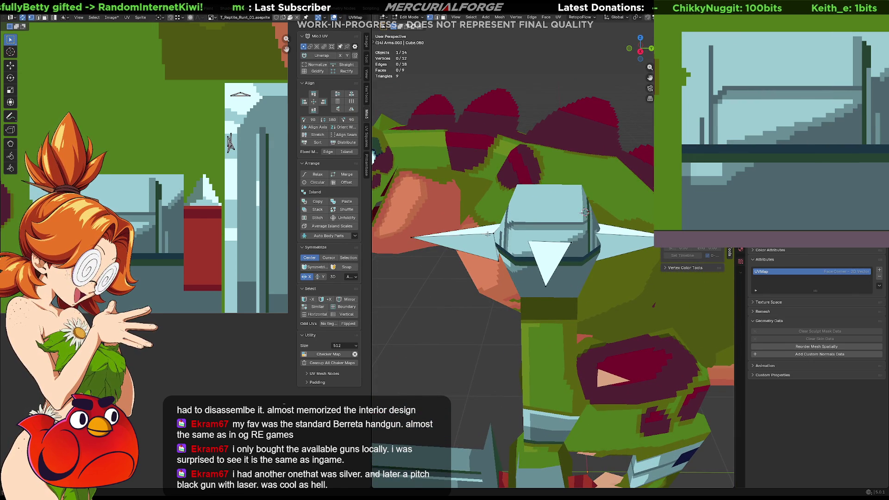
key("l")
key("g")
key("y")
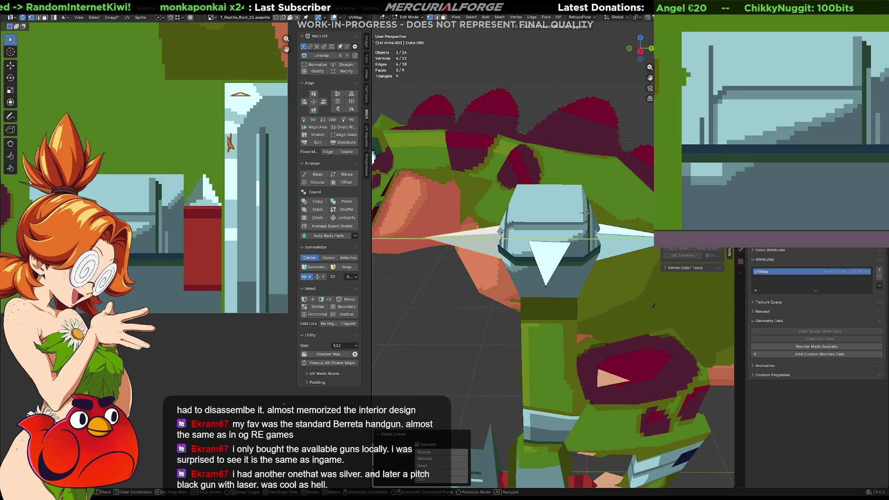
left_click(499, 232)
middle_click_drag(499, 233, 507, 234)
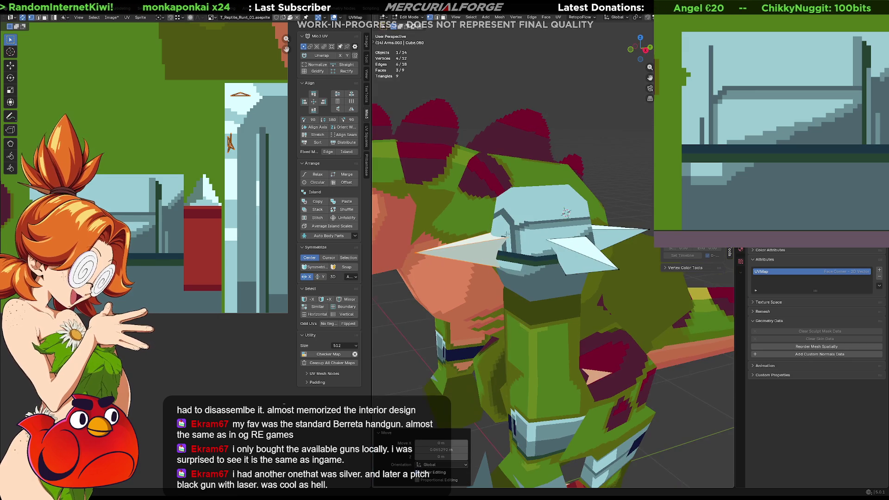
Move the right spike along the X axis against the armor
left_click(608, 263)
key("l")
key("g")
key("x")
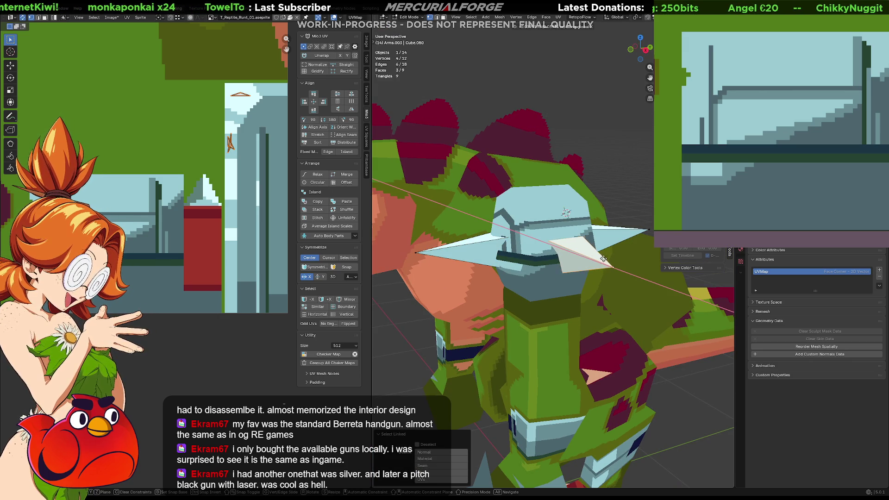
left_click(610, 253)
middle_click_drag(610, 253, 561, 250)
Nudge a spike twice more along Y to seat it, then deselect everything
left_click(586, 249)
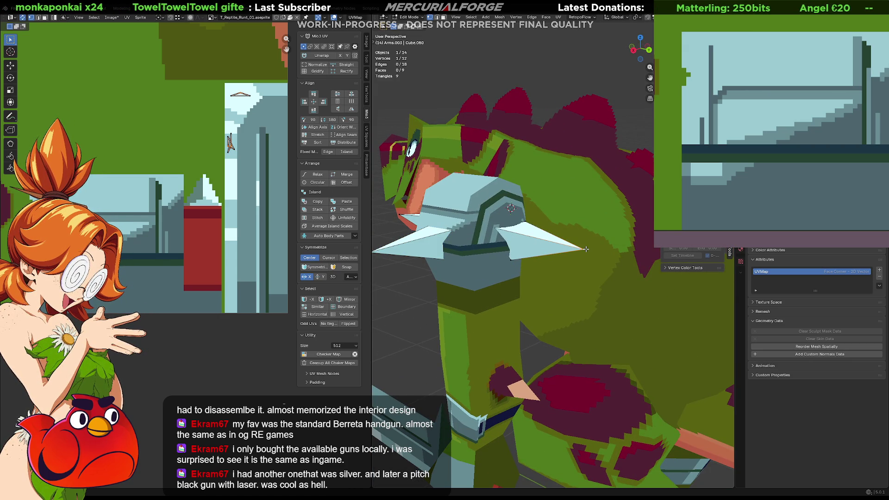
key("l")
key("g")
key("y")
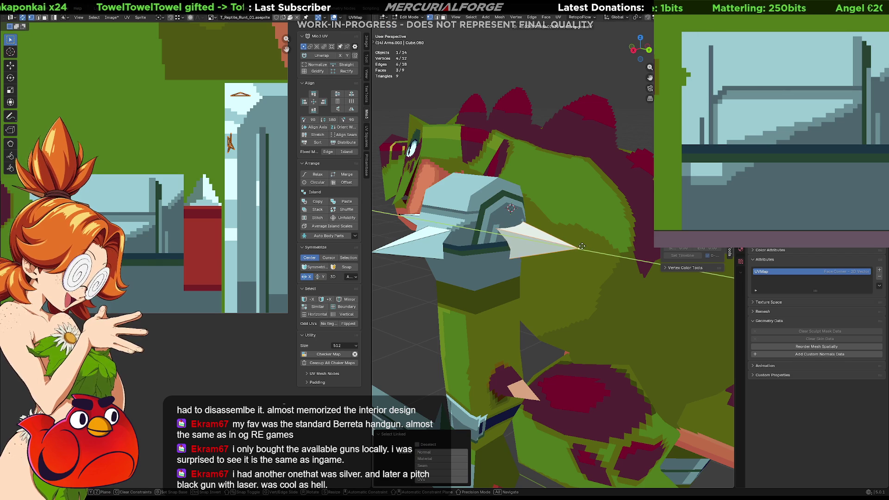
left_click(578, 246)
mouse_move(579, 245)
middle_mouse_down()
mouse_move(539, 230)
mouse_move(586, 269)
mouse_move(532, 268)
mouse_move(582, 258)
mouse_move(537, 263)
middle_mouse_up()
key("l")
key("g")
key("y")
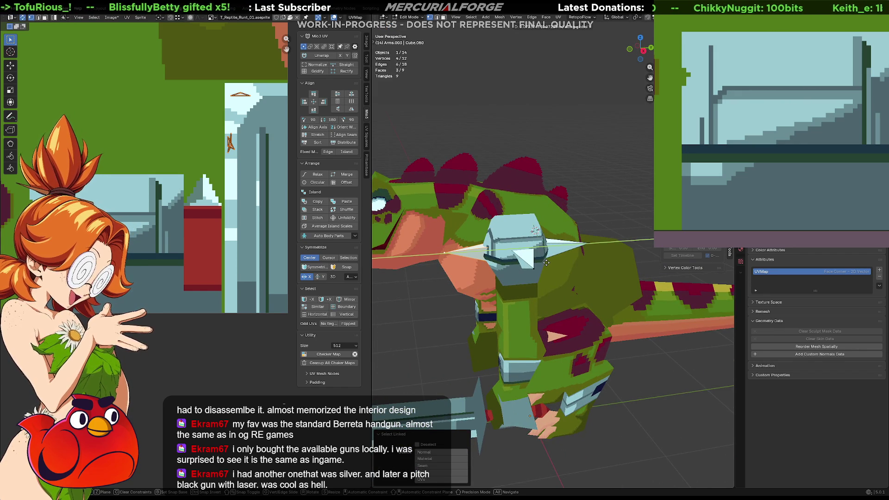
left_click(543, 262)
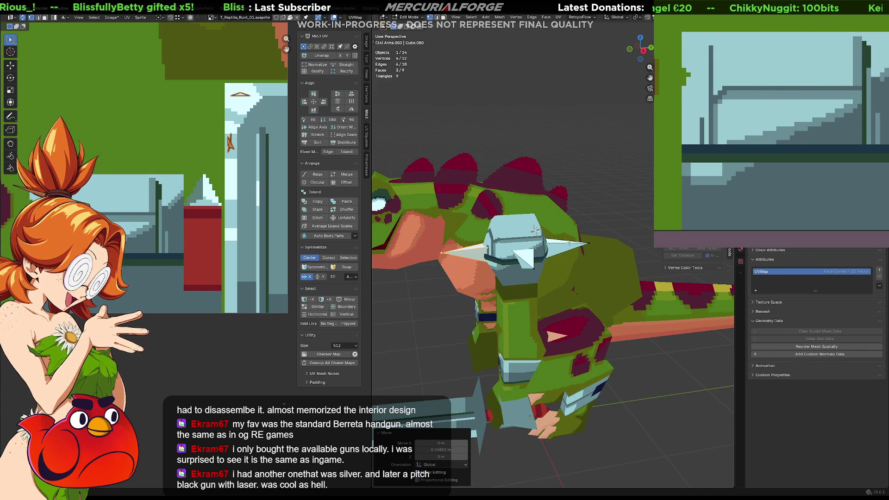
left_click(597, 210)
Orbit around the arm and select the three spike faces
mouse_move(539, 211)
middle_mouse_down()
mouse_move(589, 239)
mouse_move(544, 226)
middle_mouse_up()
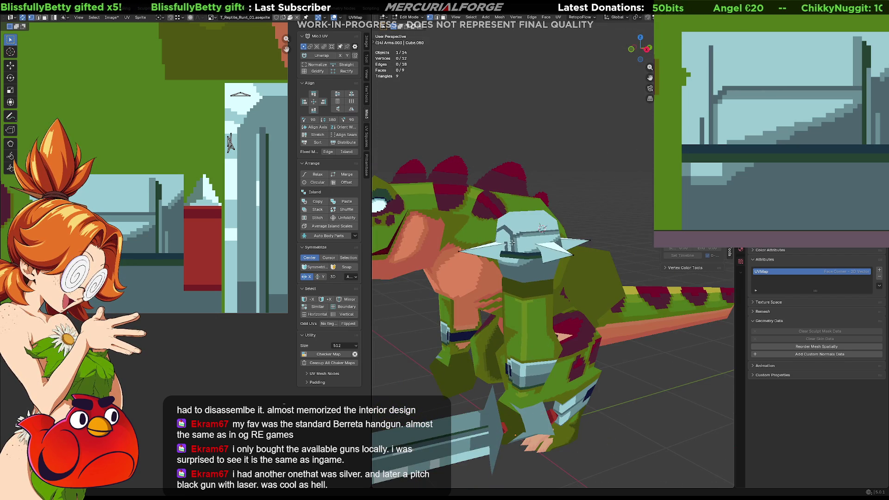
scroll(557, 267, "up", 1)
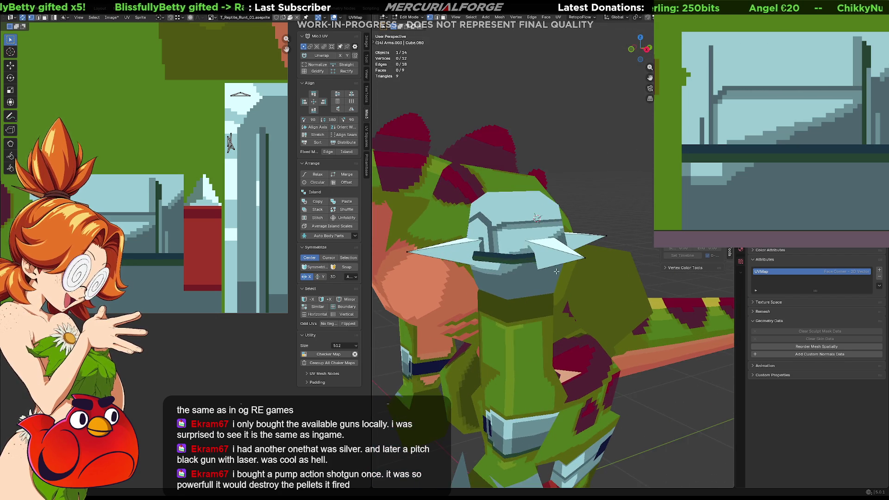
scroll(553, 265, "up", 1)
middle_click_drag(533, 261, 570, 235)
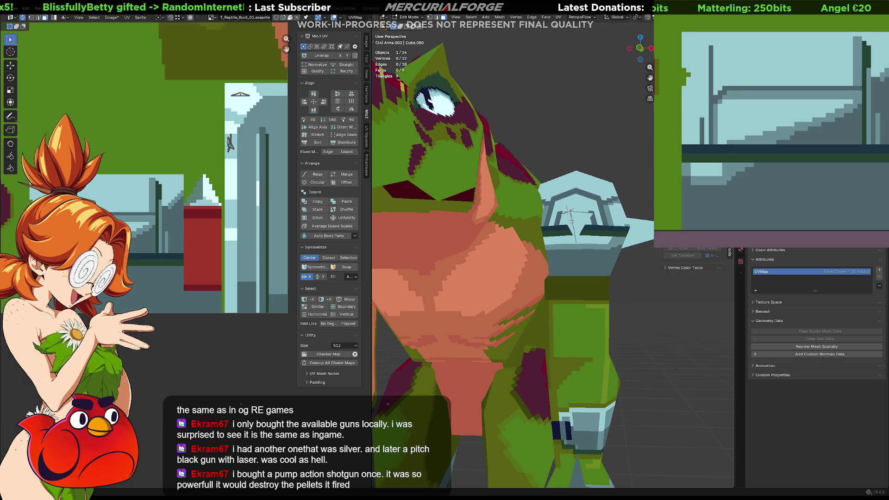
mouse_move(643, 236)
middle_mouse_down()
mouse_move(509, 237)
mouse_move(531, 243)
middle_mouse_up()
left_click(478, 237, "shift")
left_click(516, 237, "shift")
left_click(531, 239, "shift")
scroll(154, 164, "down", 5)
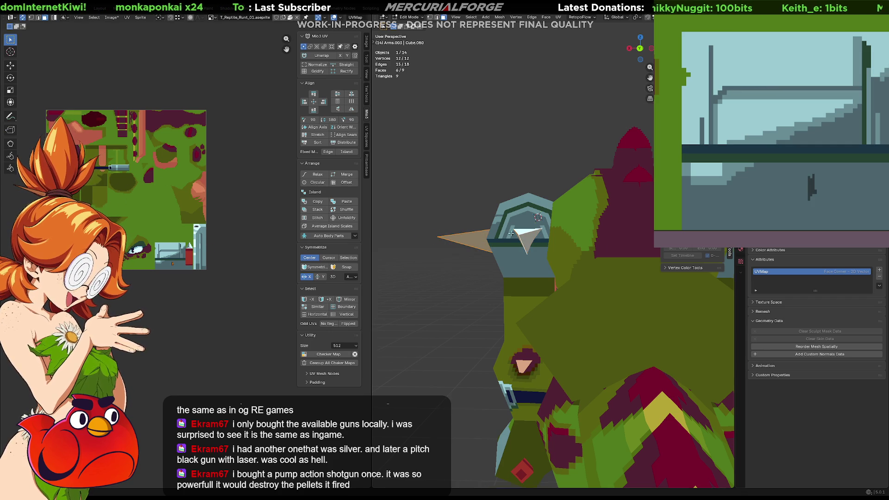
Move the selected spike's UVs onto a painted area of the texture
middle_click_drag(492, 232, 509, 239)
scroll(509, 239, "up", 4)
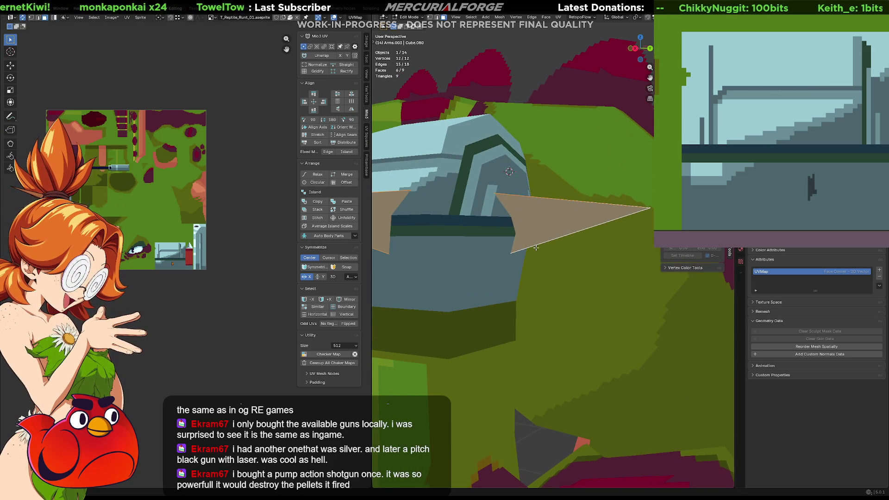
scroll(195, 277, "up", 6)
key("g")
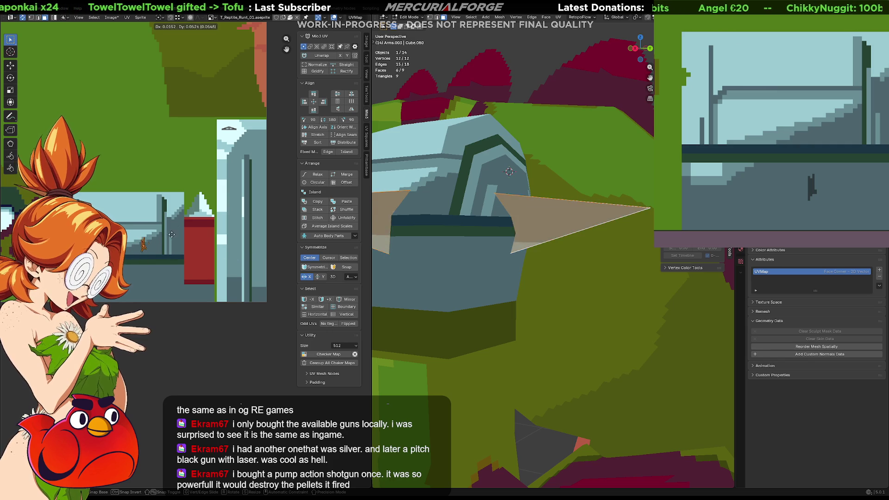
left_click(261, 234)
key("alt+a")
mouse_move(530, 74)
middle_mouse_down()
mouse_move(555, 208)
mouse_move(547, 250)
mouse_move(546, 202)
middle_mouse_up()
Move one spike's UV island down-left on the texture and check it in Object Mode
left_click_drag(238, 113, 218, 147)
key("g")
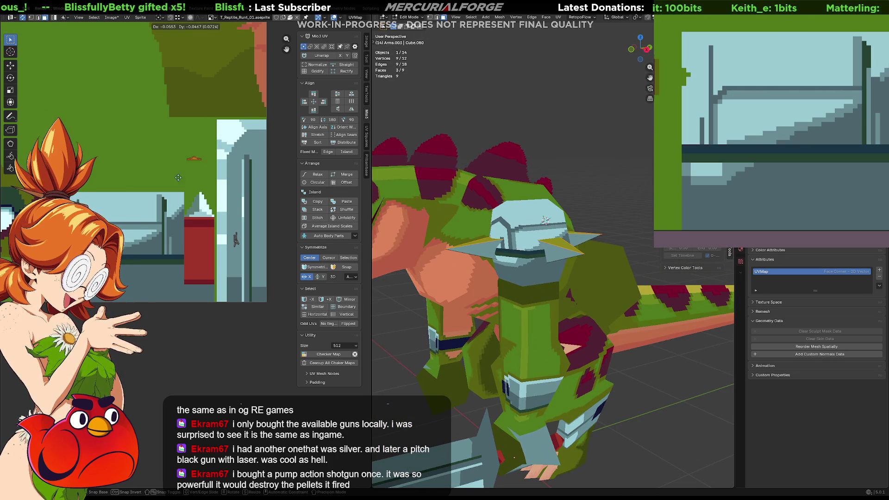
left_click(197, 209)
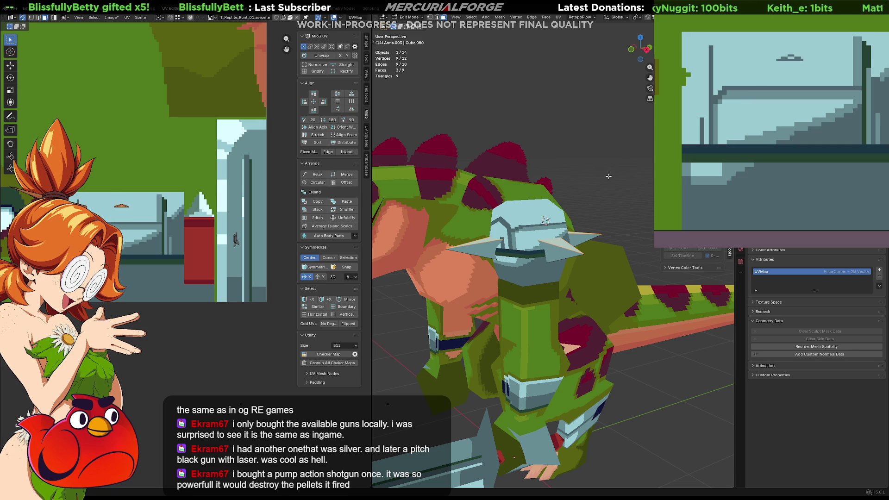
key("Tab")
scroll(610, 191, "down", 5)
mouse_move(610, 191)
middle_mouse_down()
mouse_move(538, 220)
mouse_move(594, 220)
mouse_move(553, 209)
middle_mouse_up()
scroll(553, 209, "up", 3)
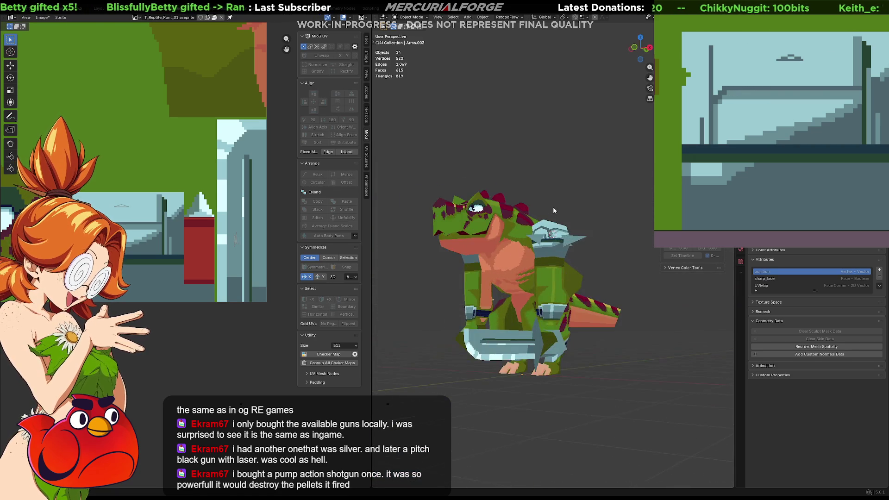
Reopen Cube.080 and shift the other spike's UV island down-left onto the texture
left_click(553, 207)
scroll(552, 207, "up", 3)
key("Tab")
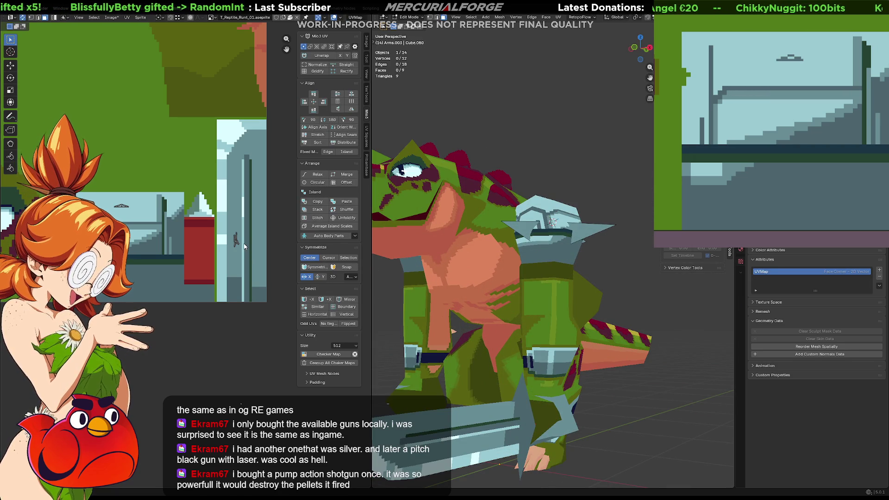
left_click_drag(224, 252, 216, 263)
key("g")
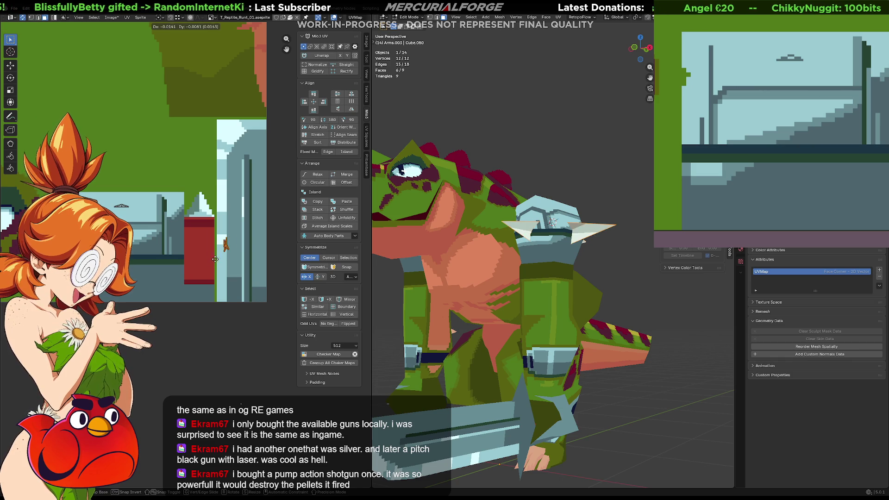
left_click(138, 301)
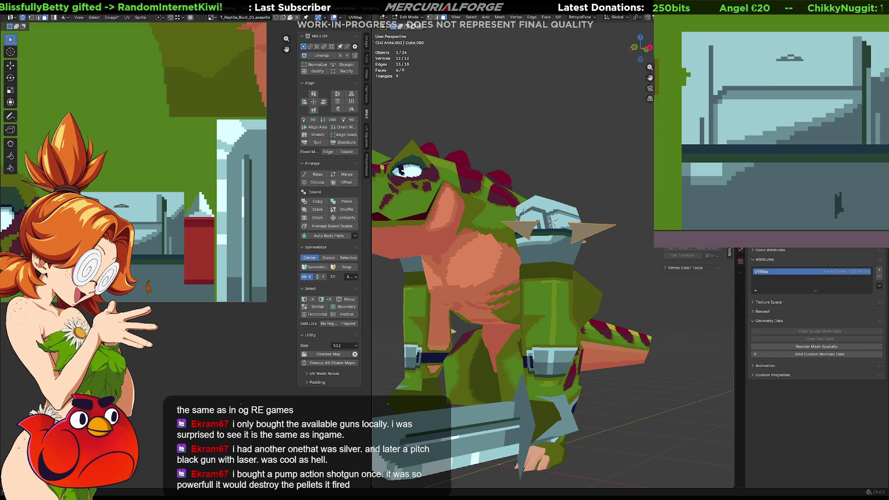
key("Tab")
scroll(598, 197, "down", 5)
mouse_move(598, 196)
middle_mouse_down()
mouse_move(587, 212)
mouse_move(624, 205)
mouse_move(598, 205)
middle_mouse_up()
scroll(597, 205, "up", 5)
scroll(598, 207, "up", 5)
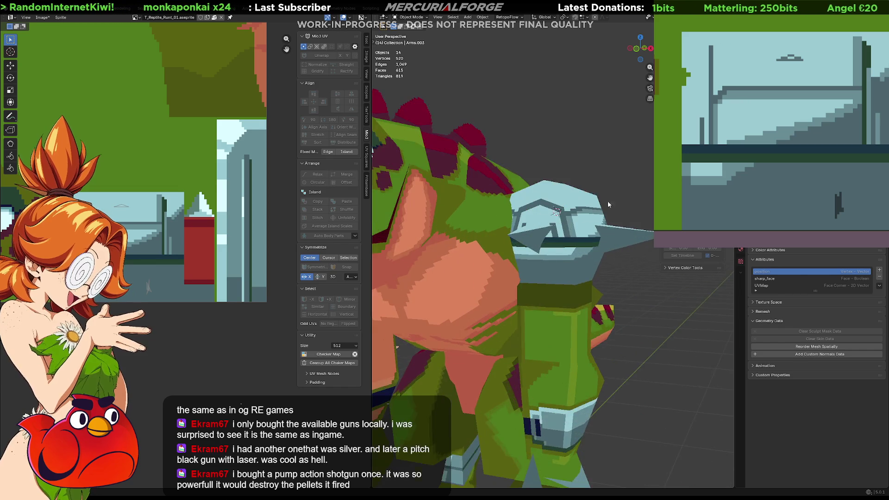
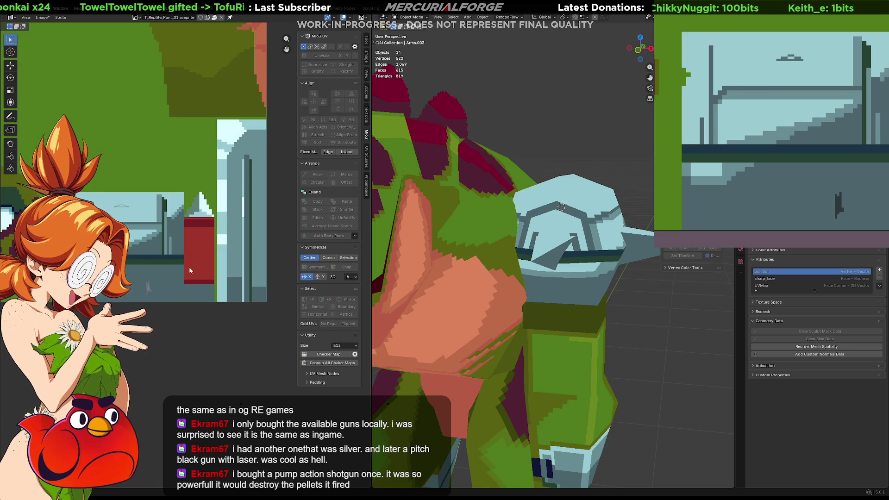
Move the spike's UV island onto a pale texture area so it matches the light armour
key("Tab")
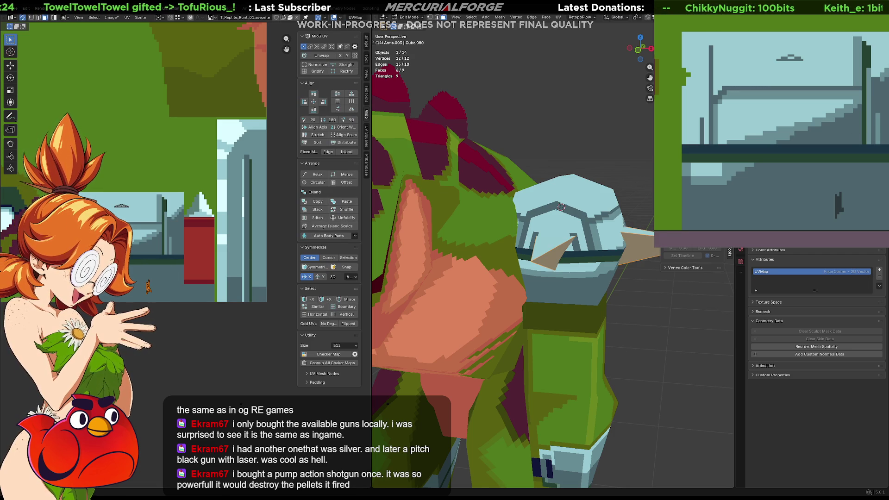
key("g")
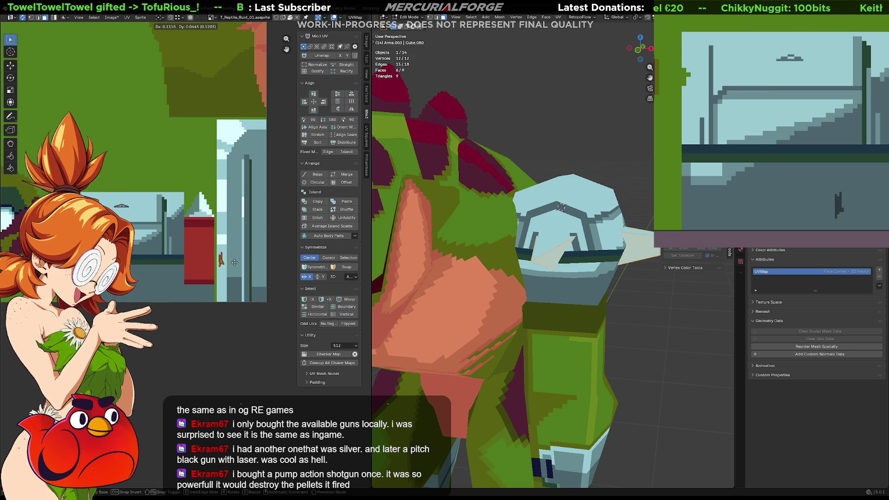
left_click(246, 255)
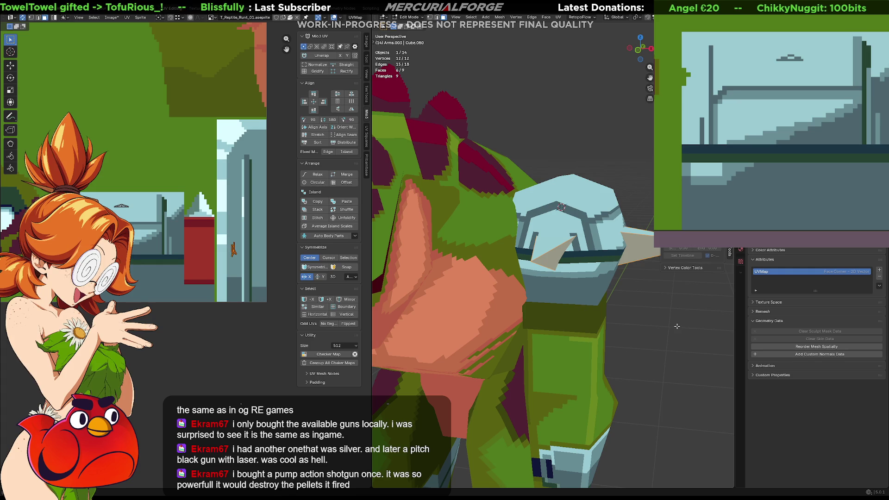
key("Tab")
scroll(650, 320, "down", 8)
mouse_move(620, 314)
middle_mouse_down()
mouse_move(585, 296)
mouse_move(601, 307)
middle_mouse_up()
scroll(585, 296, "up", 6)
scroll(612, 332, "up", 3)
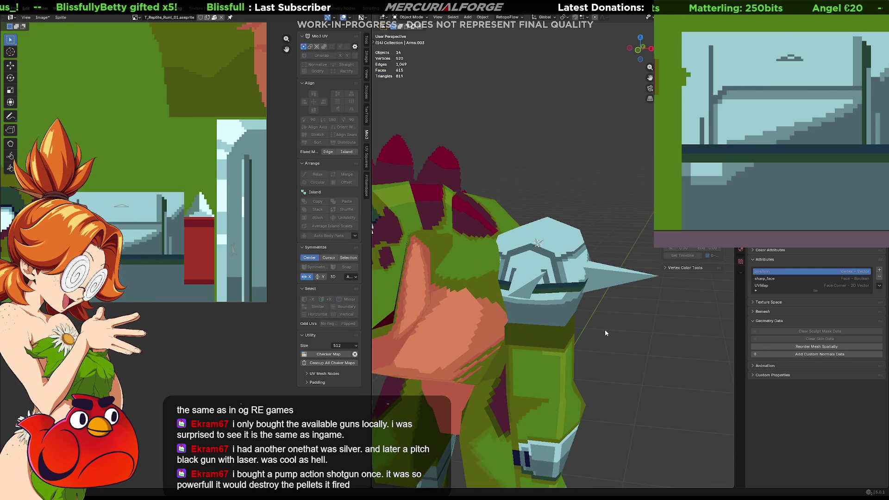
Erase the dark vertical line from the shoulder pad texture
mouse_move(604, 333)
middle_mouse_down()
mouse_move(614, 310)
mouse_move(603, 335)
mouse_move(595, 321)
mouse_move(607, 335)
middle_mouse_up()
scroll(604, 329, "up", 2)
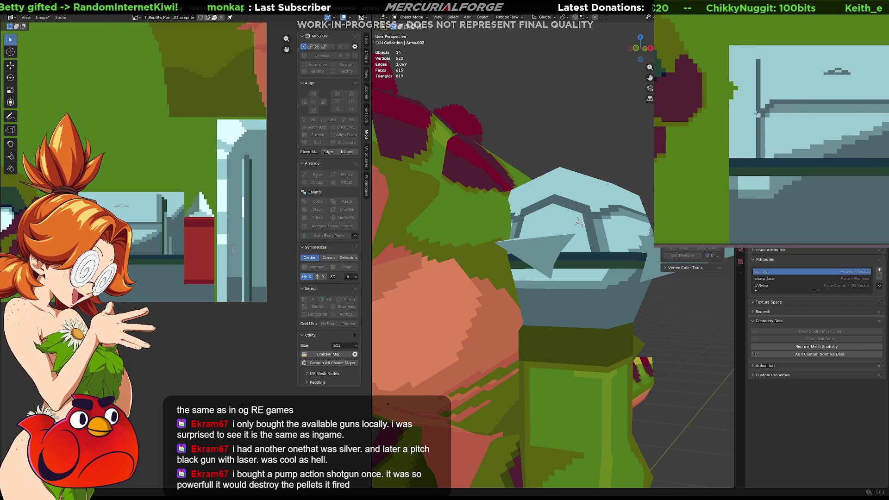
left_click_drag(762, 104, 757, 60)
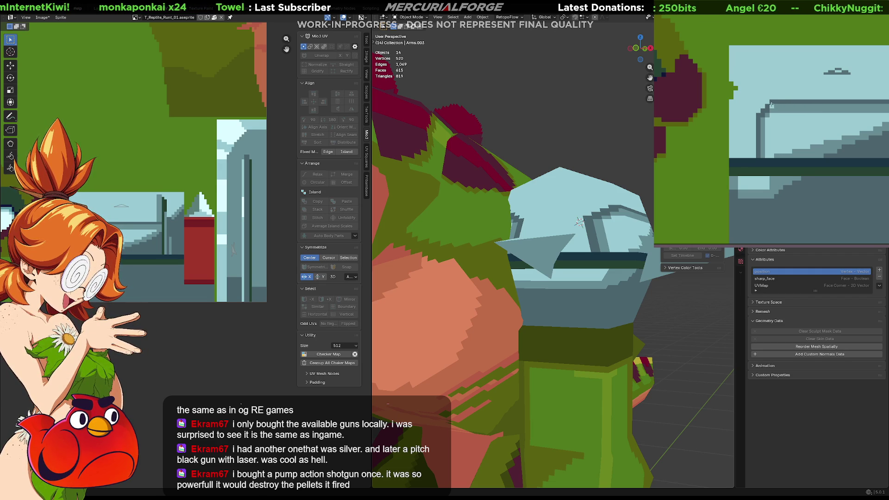
scroll(524, 196, "down", 5)
Paint a dark band across the pad's front and fill beside the pillar with dark blue-grey
mouse_move(556, 197)
middle_mouse_down()
mouse_move(446, 201)
mouse_move(548, 187)
middle_mouse_up()
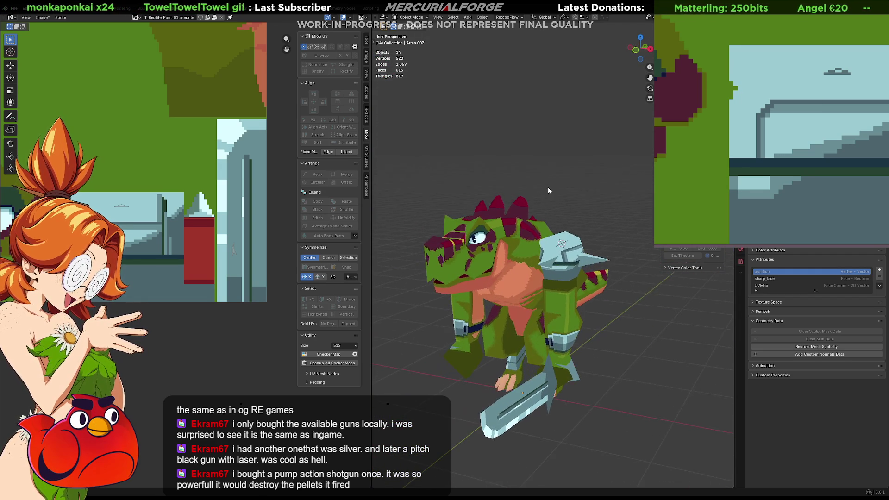
scroll(550, 220, "up", 5)
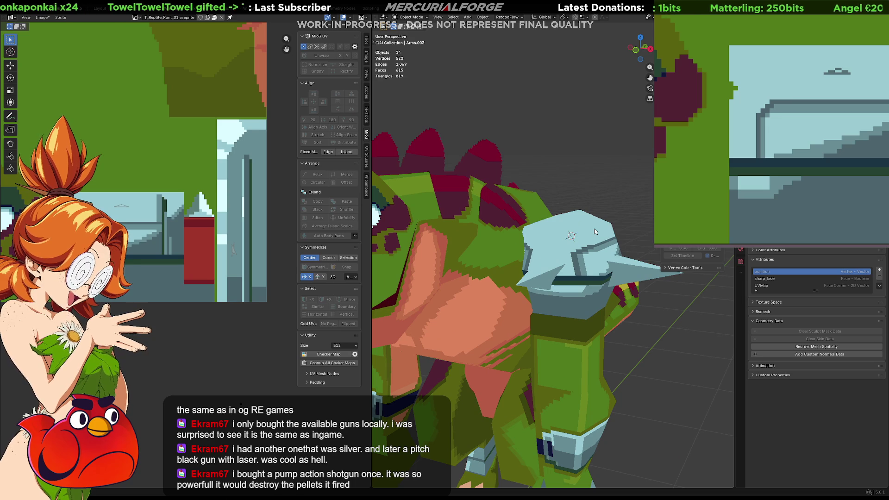
left_click_drag(757, 115, 749, 119)
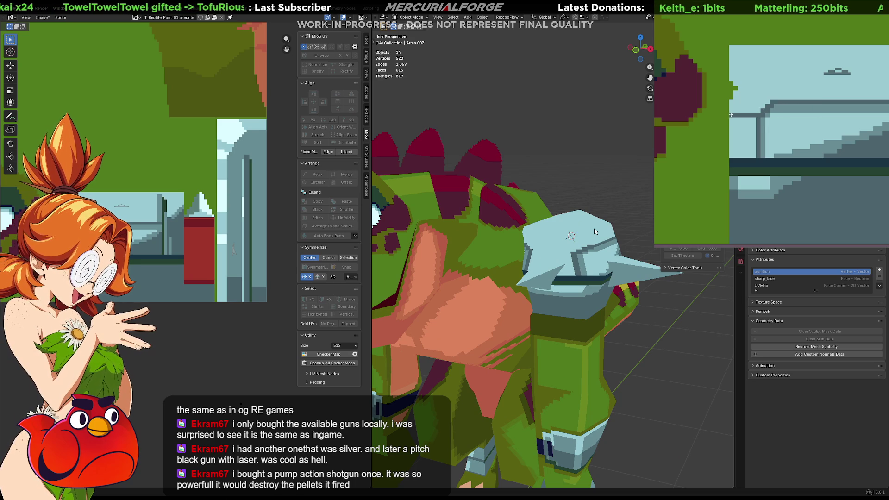
left_click(746, 139)
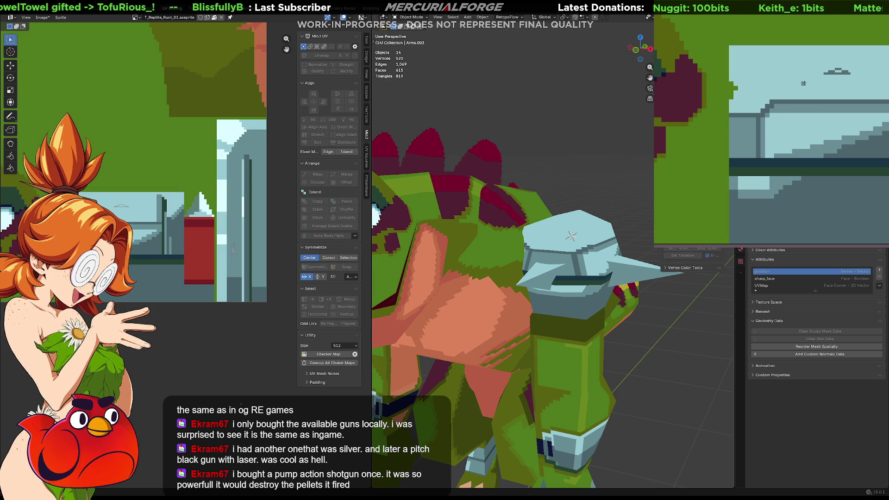
scroll(553, 254, "down", 6)
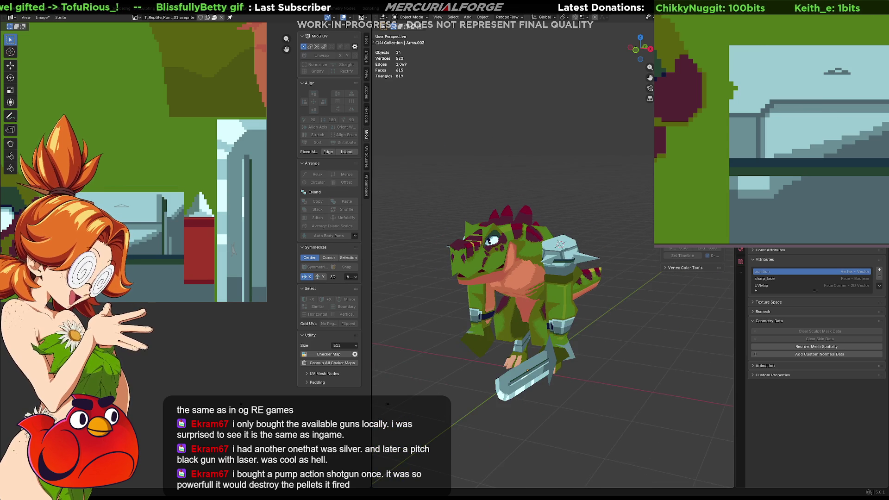
mouse_move(556, 231)
middle_mouse_down()
mouse_move(624, 235)
mouse_move(627, 243)
mouse_move(473, 240)
mouse_move(540, 242)
mouse_move(597, 265)
middle_mouse_up()
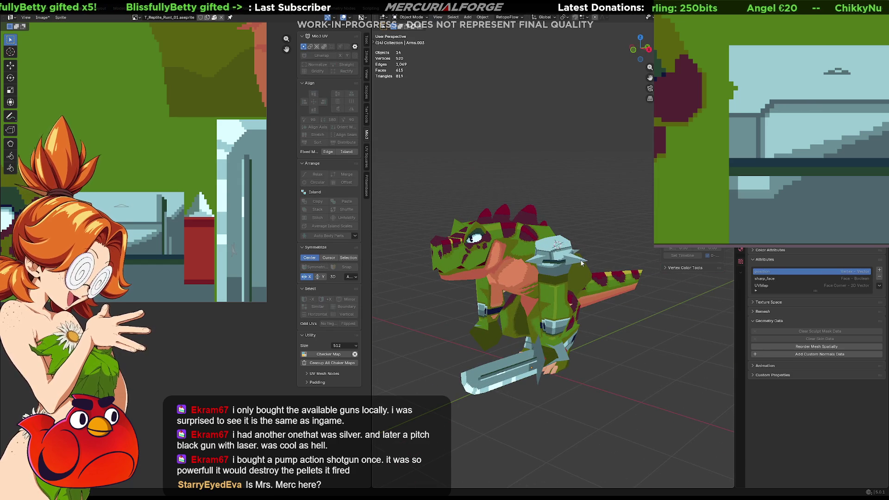
scroll(580, 261, "up", 5)
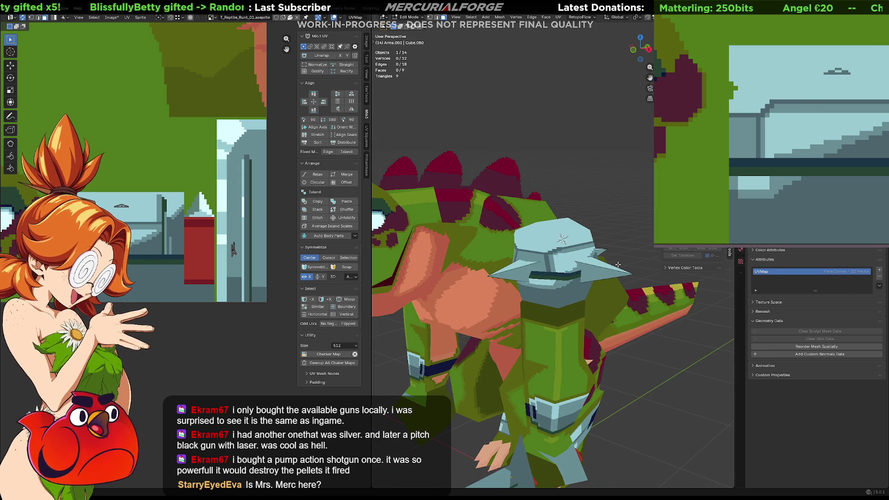
Select one shoulder spike and delete it, then undo the deletion
middle_click_drag(623, 272, 590, 266)
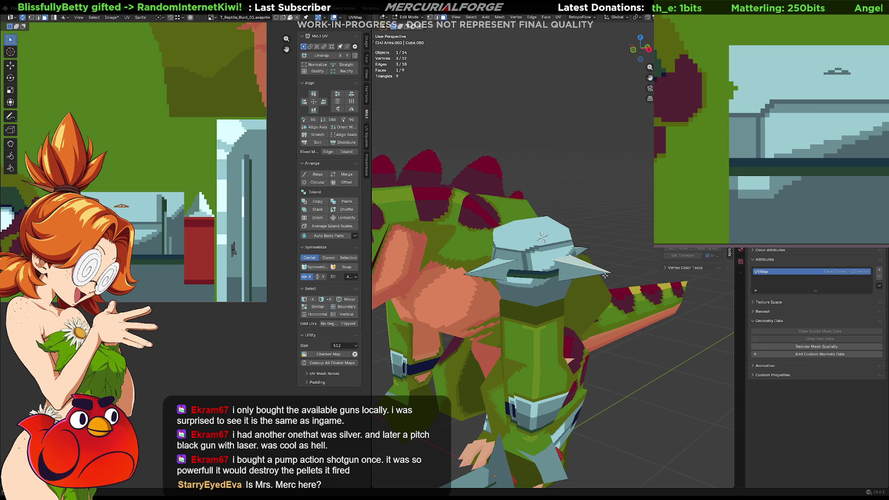
left_click(605, 274)
key("l")
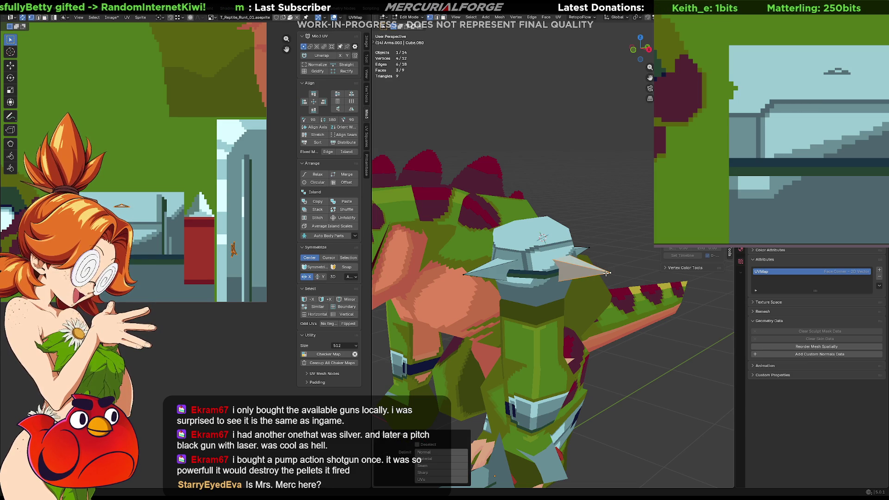
key("x")
left_click(605, 271)
mouse_move(604, 271)
middle_mouse_down()
mouse_move(582, 262)
mouse_move(537, 267)
mouse_move(566, 269)
middle_mouse_up()
key("ctrl+z")
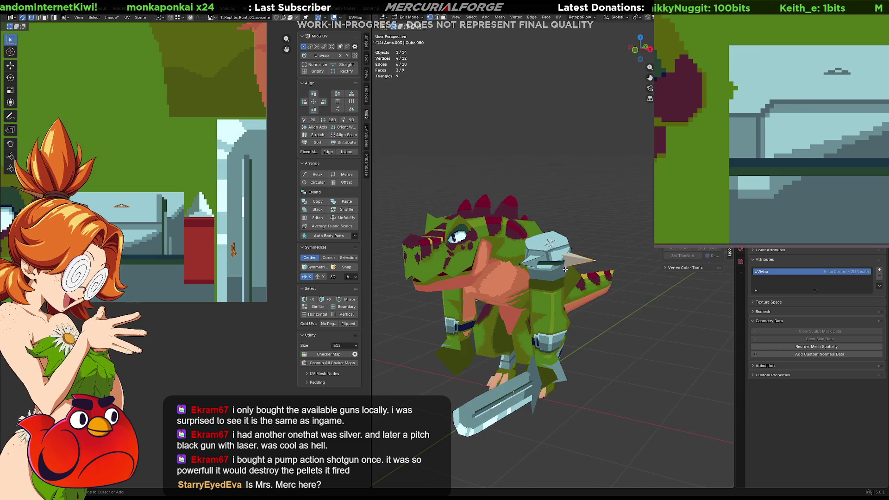
scroll(566, 269, "up", 2)
Enlarge all spikes to 1.414 times, raise them slightly along Z, then shrink them a little
key("a")
key("s")
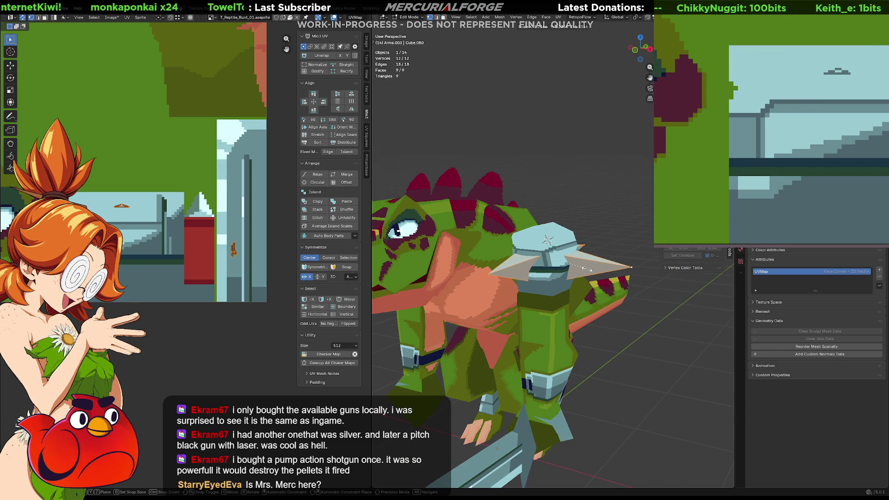
left_click(592, 268)
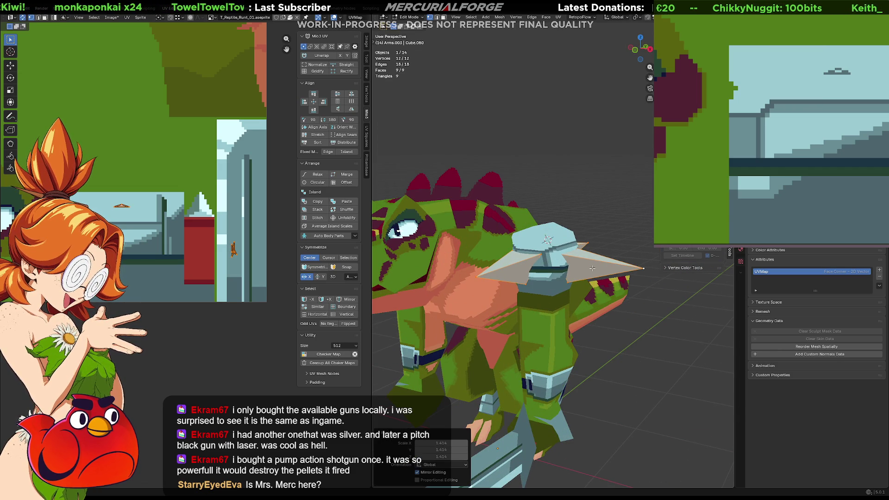
key("g")
key("z")
left_click(593, 264)
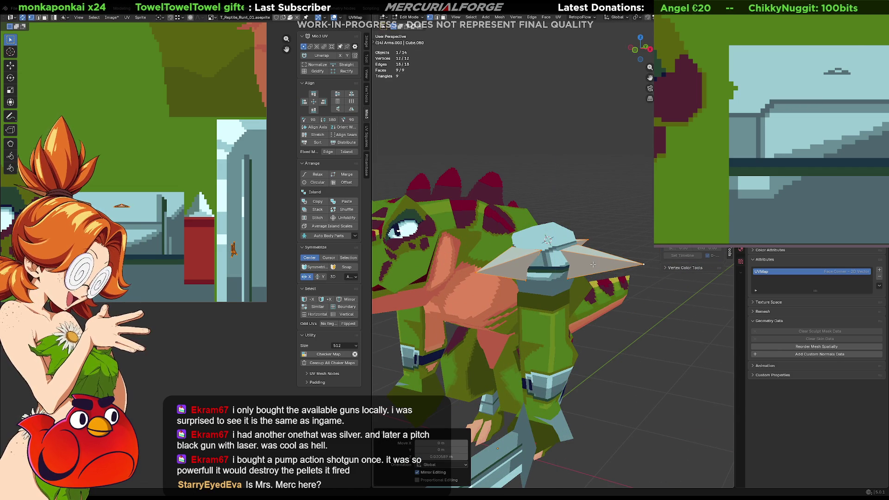
key("s")
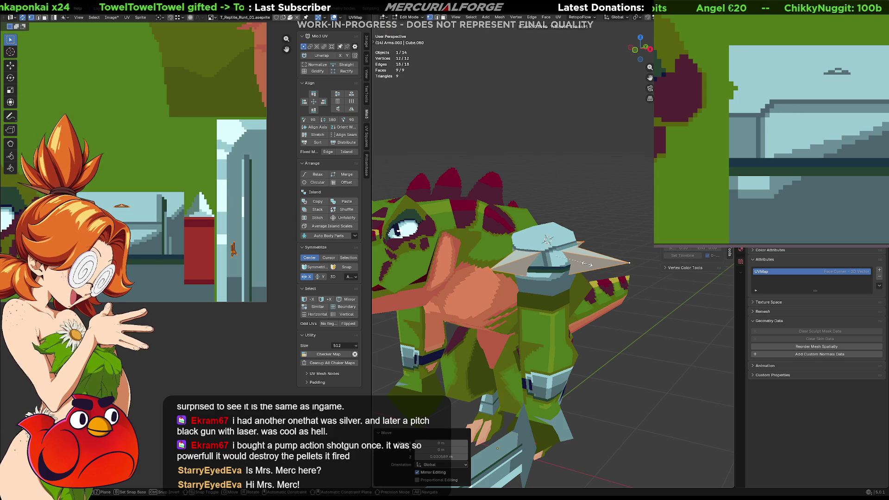
left_click(588, 264)
key("alt+a")
Select a single spike and move it to a new position
mouse_move(588, 264)
middle_mouse_down()
mouse_move(534, 250)
mouse_move(476, 296)
mouse_move(495, 292)
middle_mouse_up()
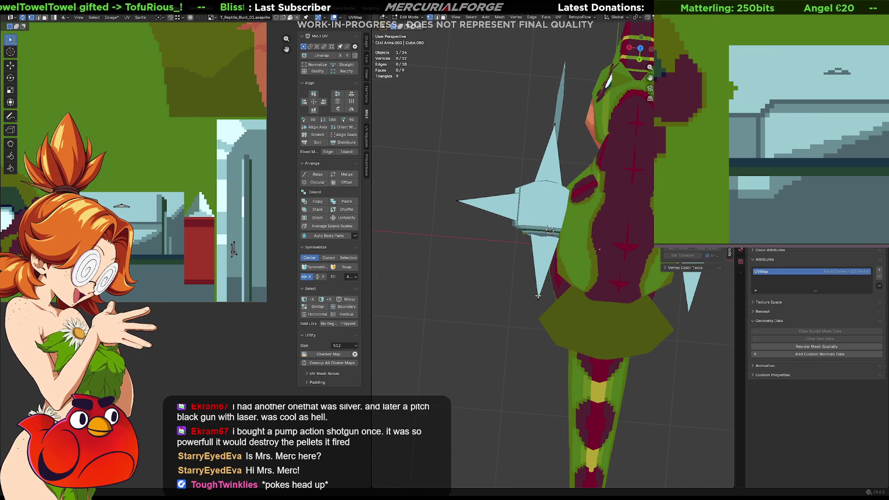
key("l")
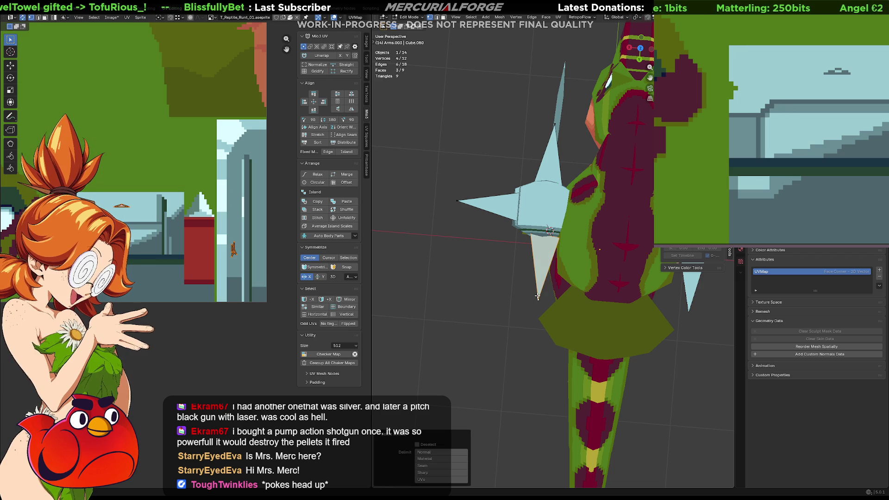
key("g")
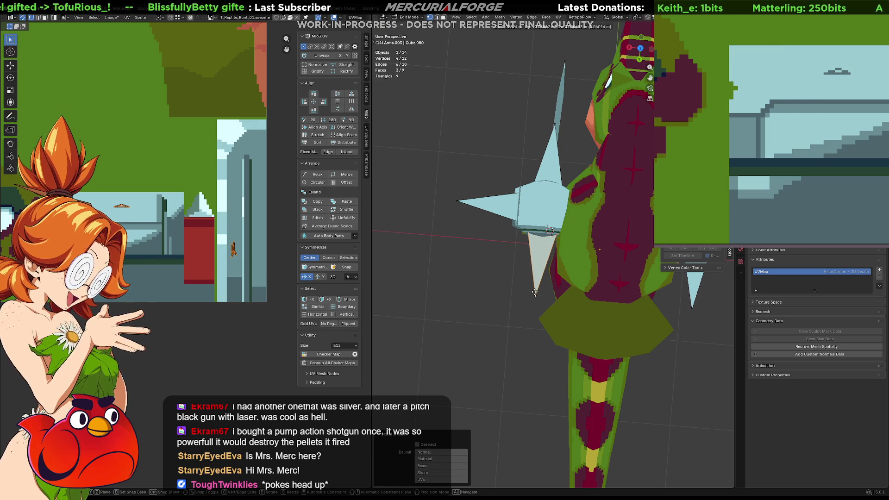
left_click(535, 290)
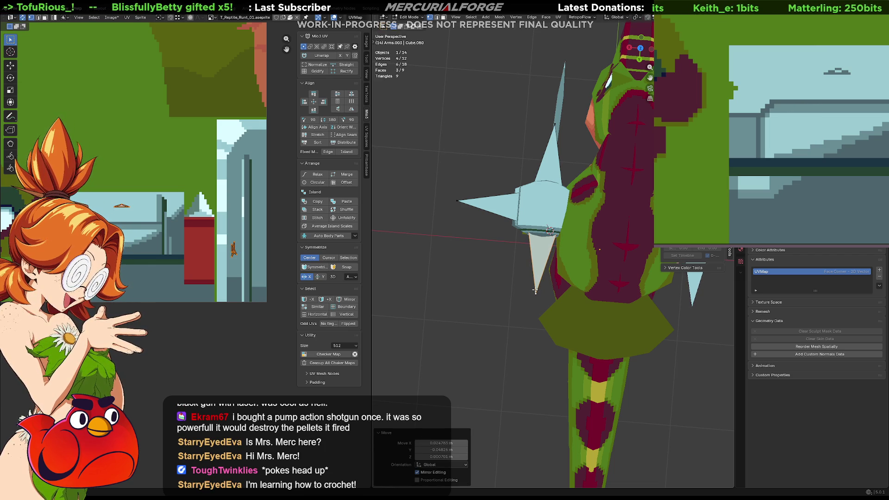
mouse_move(451, 263)
middle_mouse_down()
mouse_move(555, 190)
mouse_move(612, 187)
middle_mouse_up()
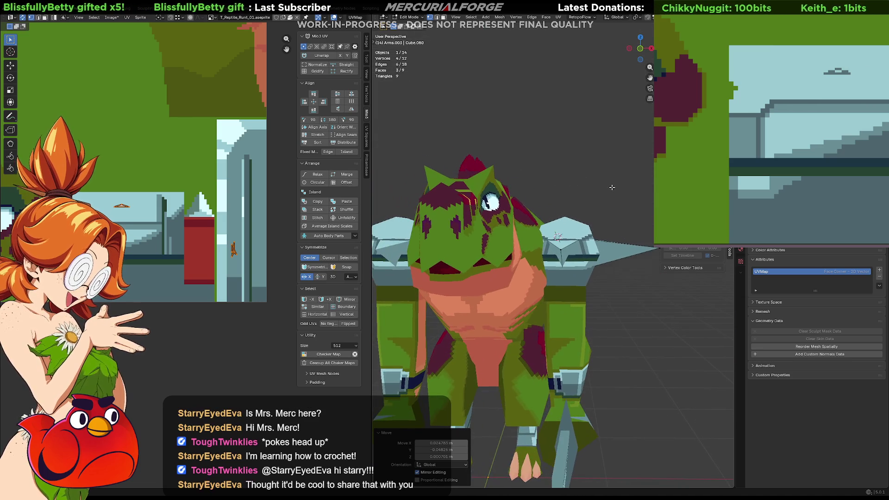
Select the whole spike piece and try rotating it, leaving it unrotated
middle_click_drag(617, 237, 569, 238)
left_click(591, 257)
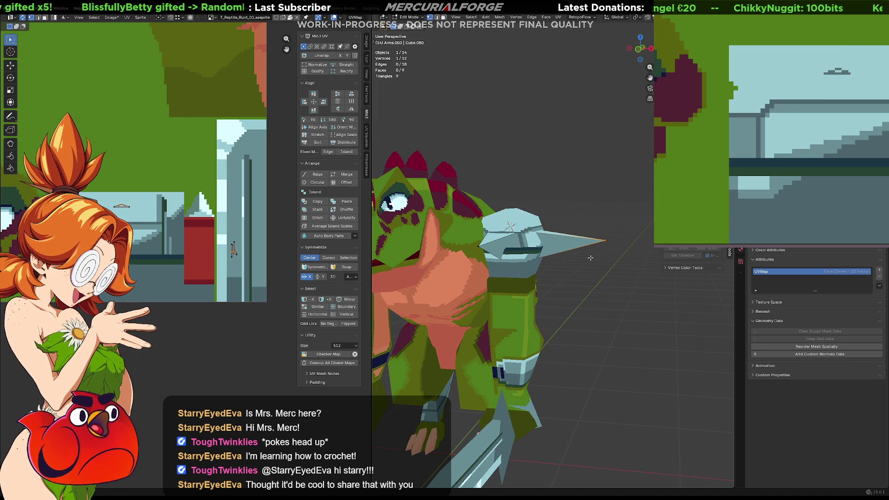
key("l")
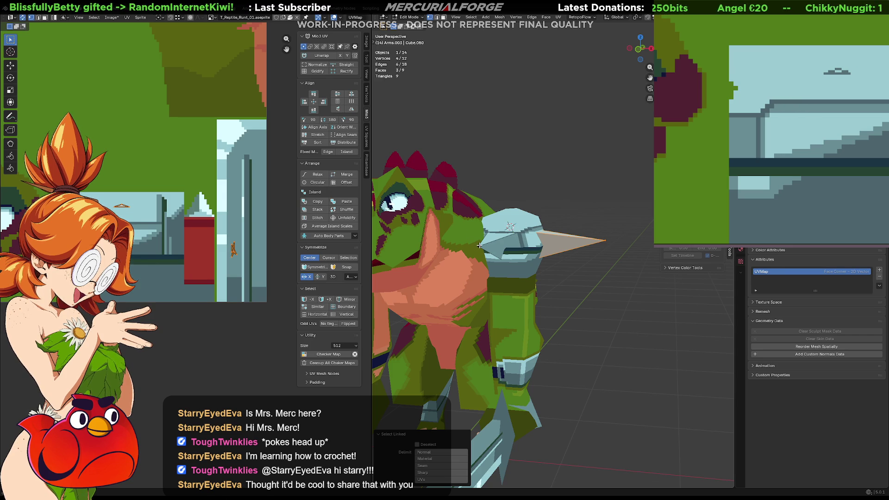
key("r")
key("x")
key("z")
left_click(584, 276)
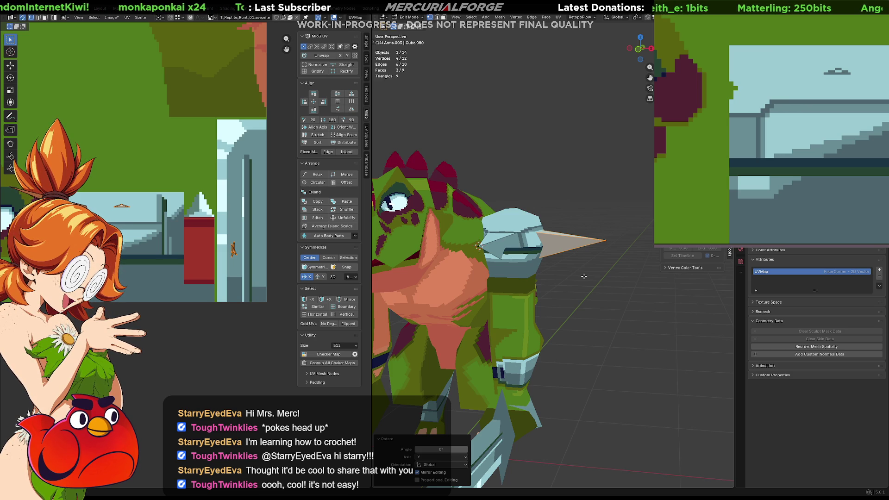
Rotate the spike about Y so it juts straight out sideways, then return to Object Mode
key("r")
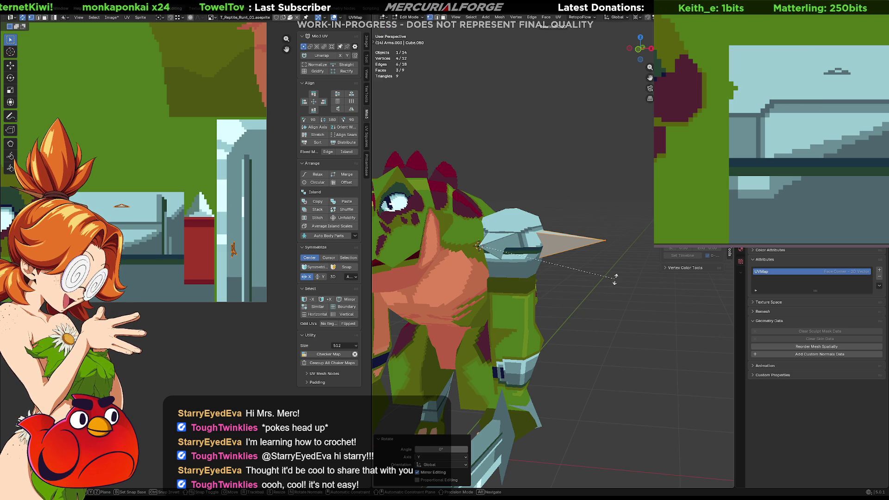
key("z")
key("y")
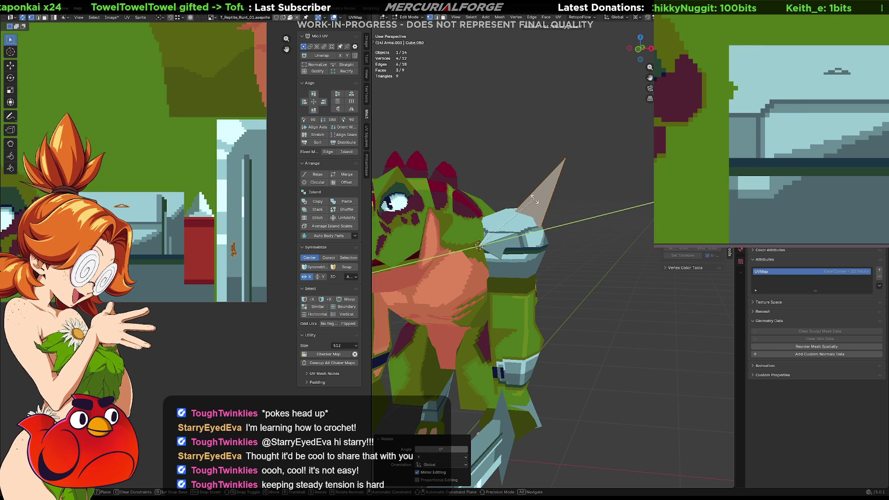
left_click(552, 234)
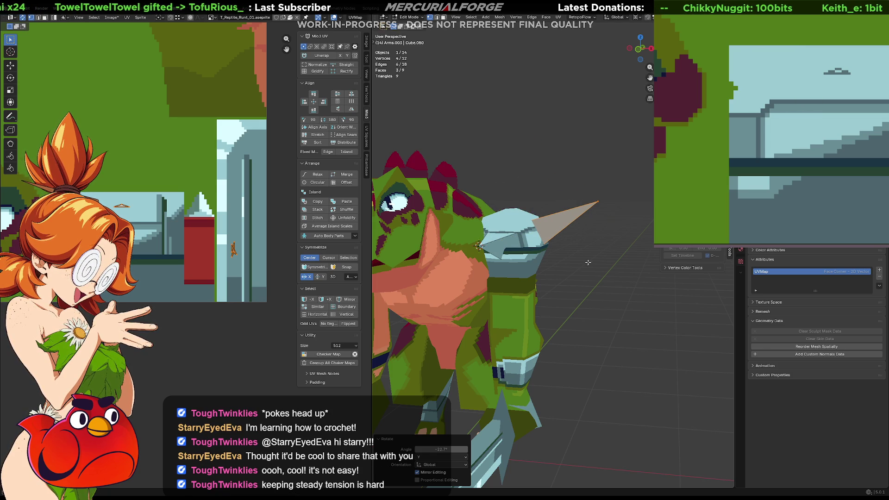
left_click(610, 285)
scroll(607, 281, "down", 4)
mouse_move(608, 281)
middle_mouse_down()
mouse_move(621, 283)
mouse_move(550, 274)
mouse_move(570, 276)
mouse_move(591, 259)
mouse_move(520, 267)
mouse_move(550, 264)
middle_mouse_up()
key("ctrl+z")
scroll(574, 272, "up", 6)
key("Tab")
mouse_move(523, 222)
middle_mouse_down()
mouse_move(555, 234)
mouse_move(566, 255)
mouse_move(562, 241)
middle_mouse_up()
Briefly edit the arm mesh, selecting its top ring edges, then leave Edit Mode
key("Tab")
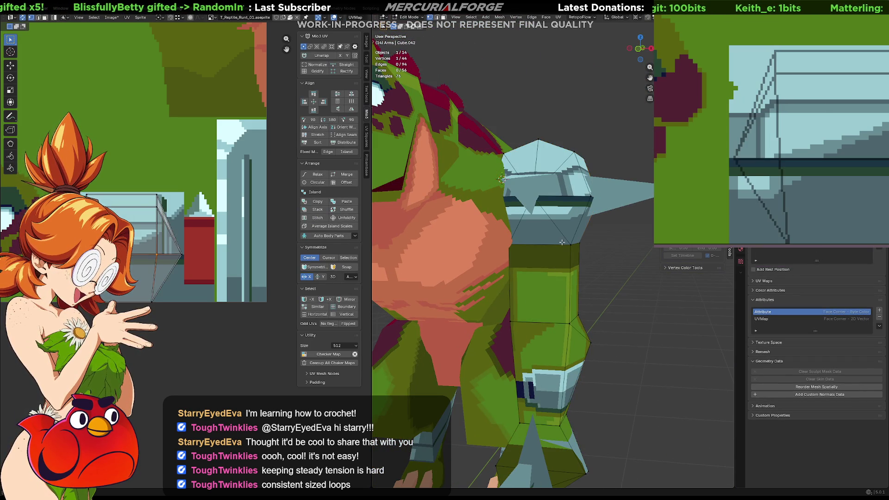
left_click(577, 243, "ctrl")
mouse_move(534, 259)
middle_mouse_down()
mouse_move(444, 262)
mouse_move(473, 250)
mouse_move(515, 252)
middle_mouse_up()
key("Tab")
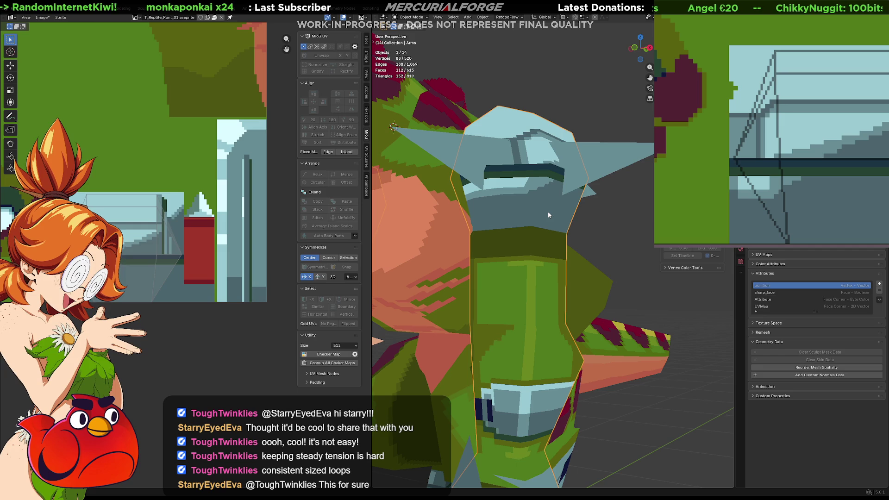
Show wireframe, box-select the shoulder pad but leave it in place, then add the arm to the selection
key("Tab")
key("shift+z")
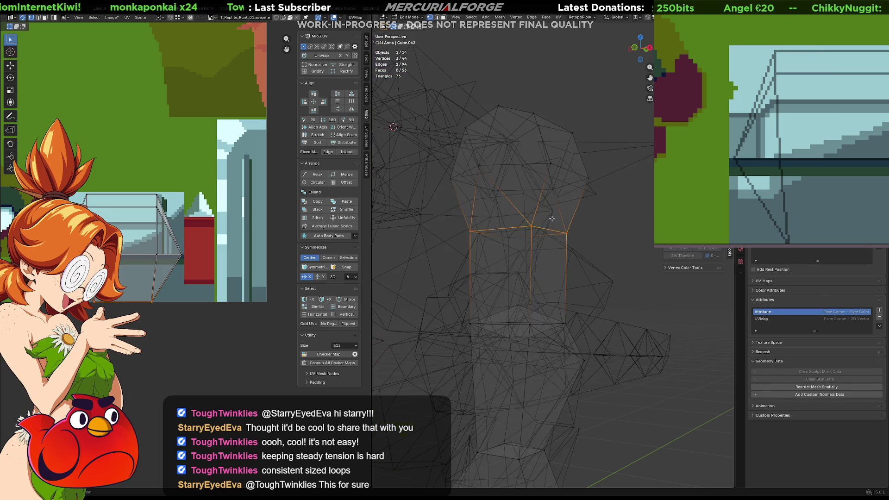
mouse_move(628, 87)
left_mouse_down()
mouse_move(498, 170)
mouse_move(450, 233)
left_mouse_up()
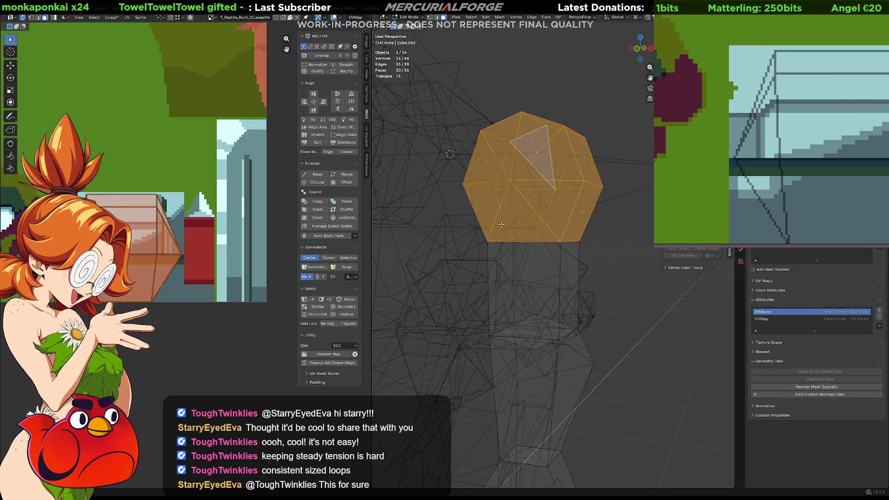
key("g")
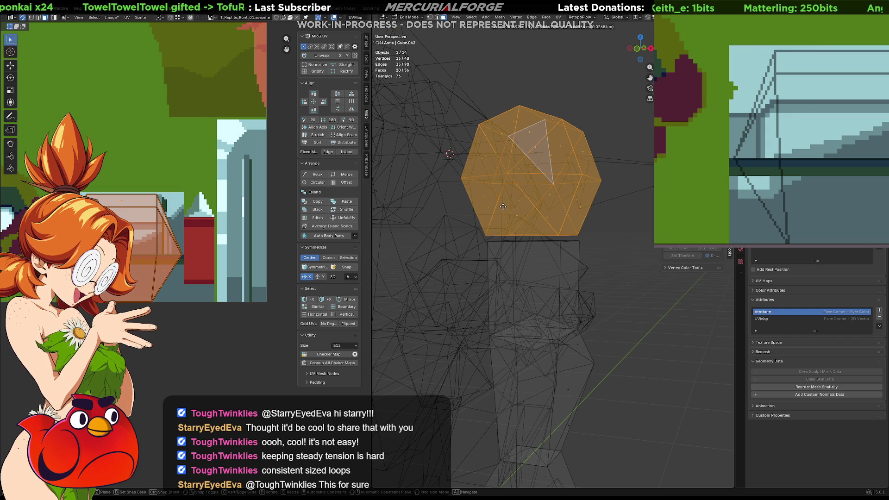
right_click(503, 207)
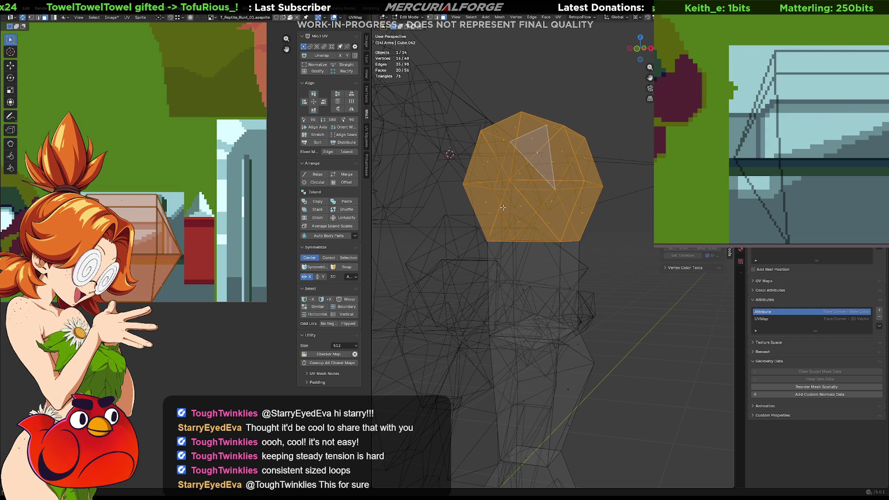
key("Tab")
left_click(544, 260, "shift")
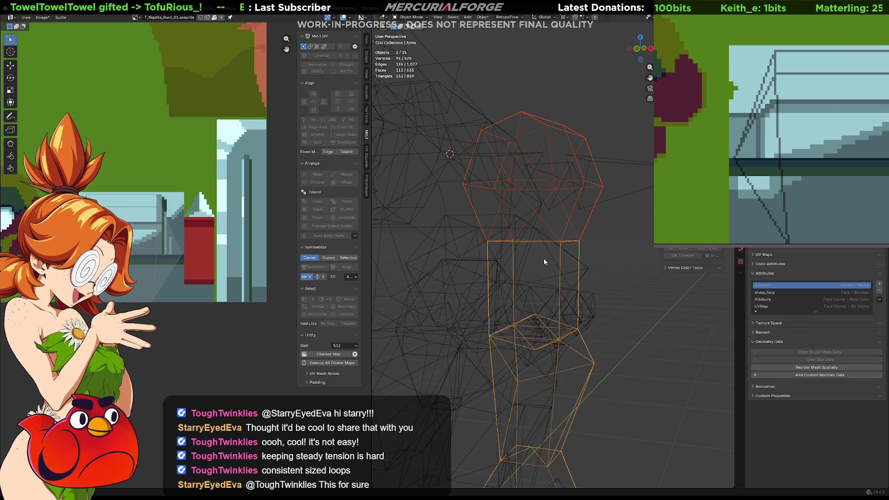
Select the shoulder pad alone and isolate it in Local view with solid shading
key("alt+a")
left_click(564, 238)
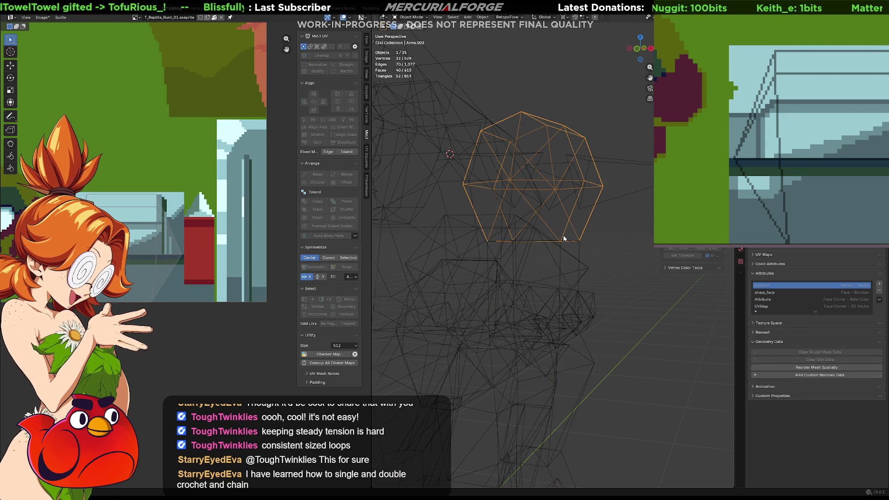
key("KP_Divide")
key("period")
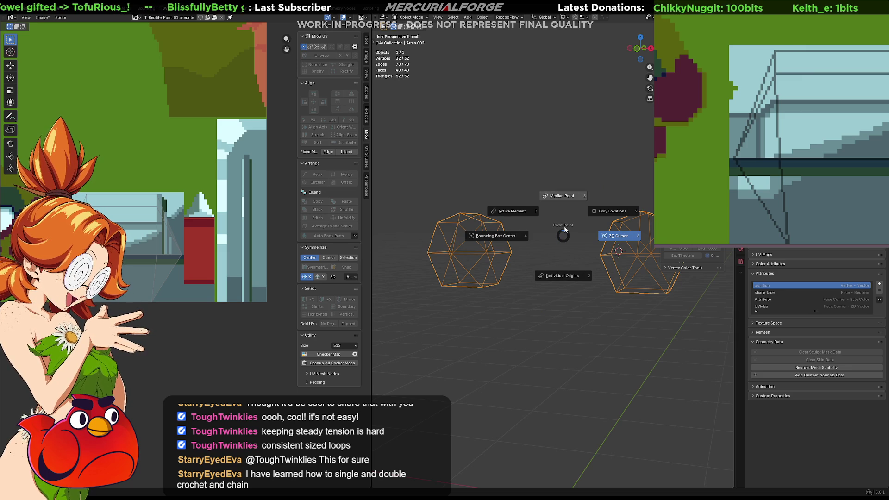
left_click(564, 233)
key("shift+z")
scroll(577, 256, "up", 3)
mouse_move(607, 268)
middle_mouse_down()
mouse_move(485, 257)
mouse_move(490, 244)
middle_mouse_up()
middle_click_drag(546, 258, 543, 247)
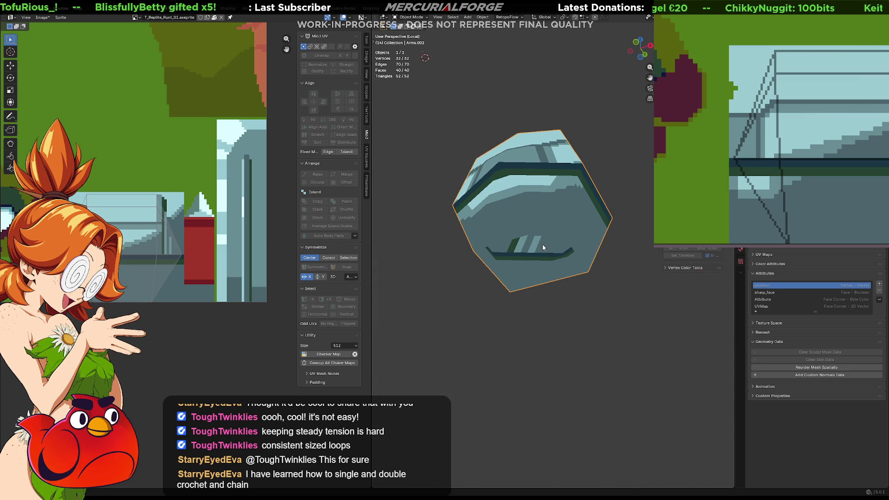
Fill the pad's open underside with a new face from a bottom boundary edge
key("Tab")
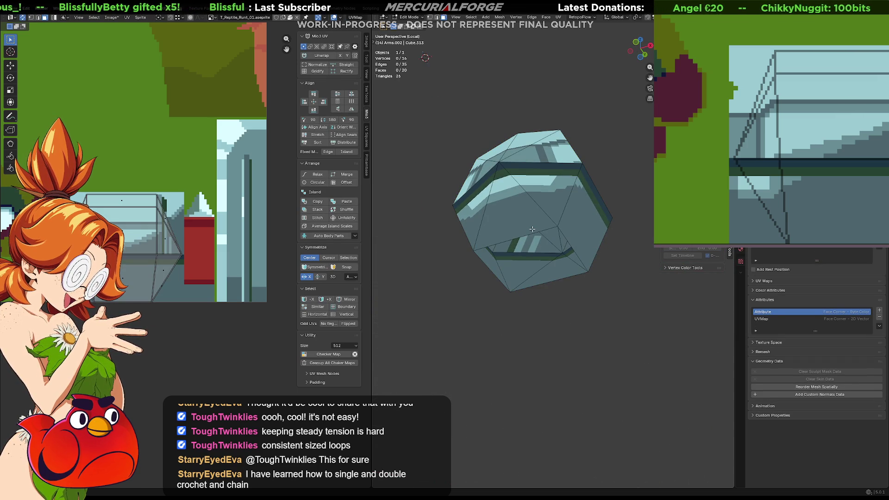
left_click(525, 235)
key("2")
left_click(524, 235)
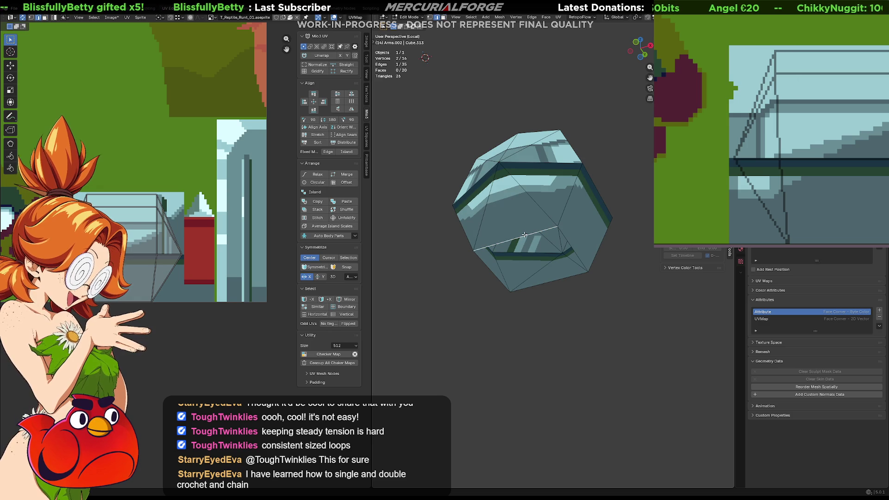
key("f")
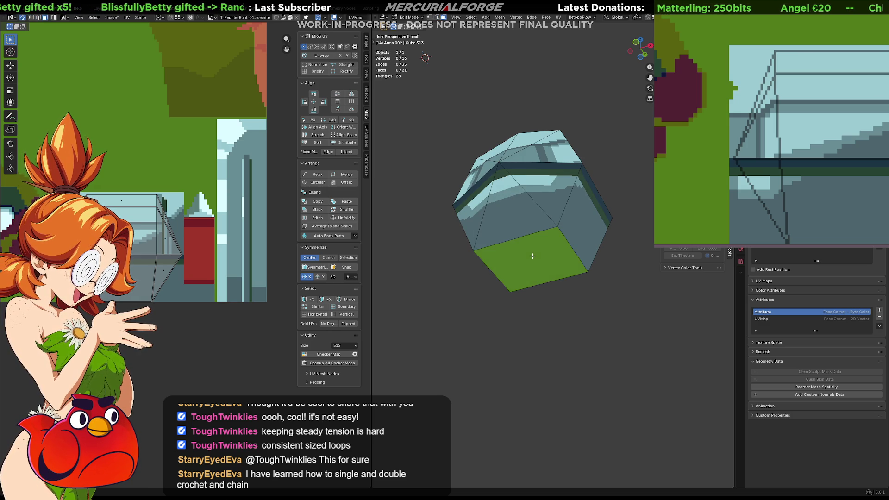
left_click(533, 256)
mouse_move(533, 257)
middle_mouse_down()
mouse_move(535, 232)
mouse_move(541, 286)
middle_mouse_up()
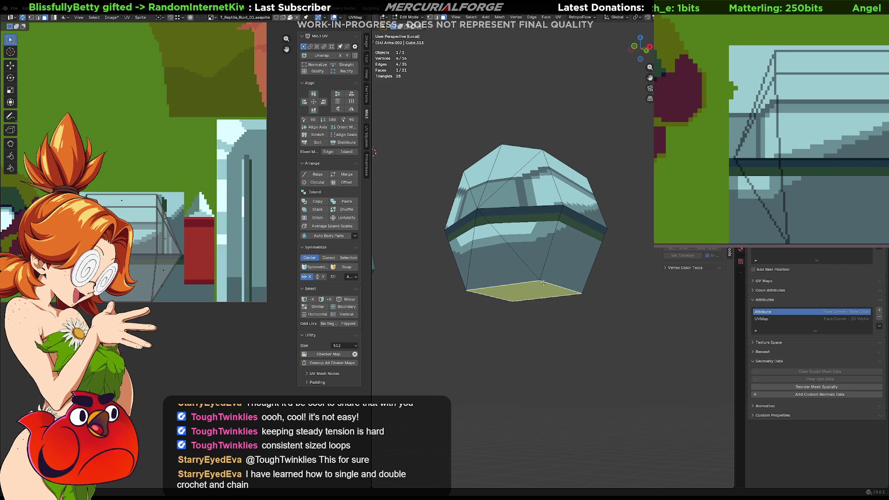
scroll(543, 282, "down", 3)
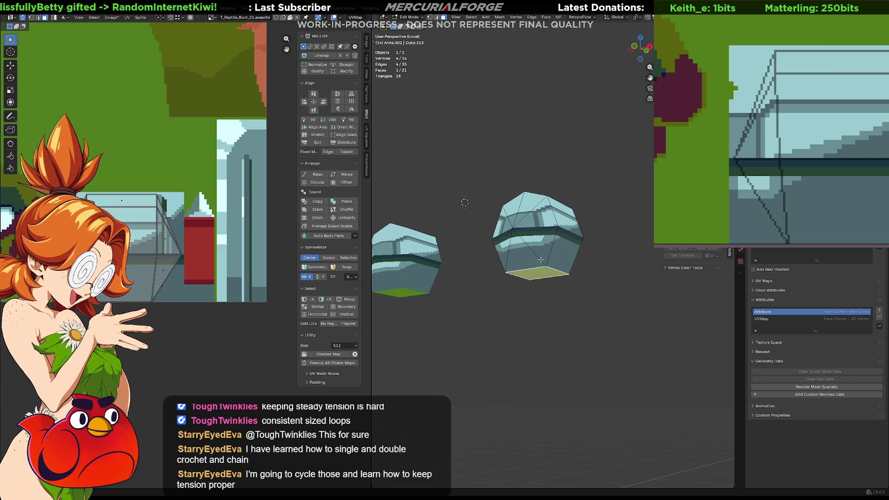
Leave Local view, select the whole pad mesh and start scaling it
key("KP_Divide")
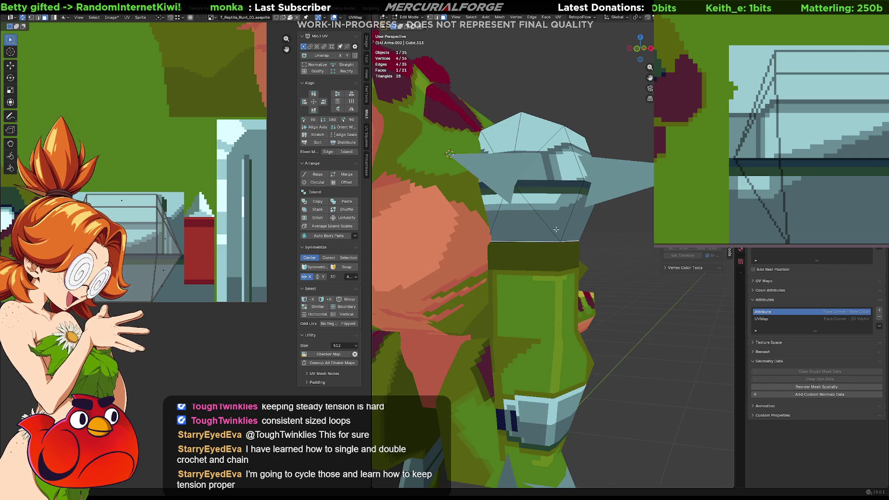
key("a")
key("s")
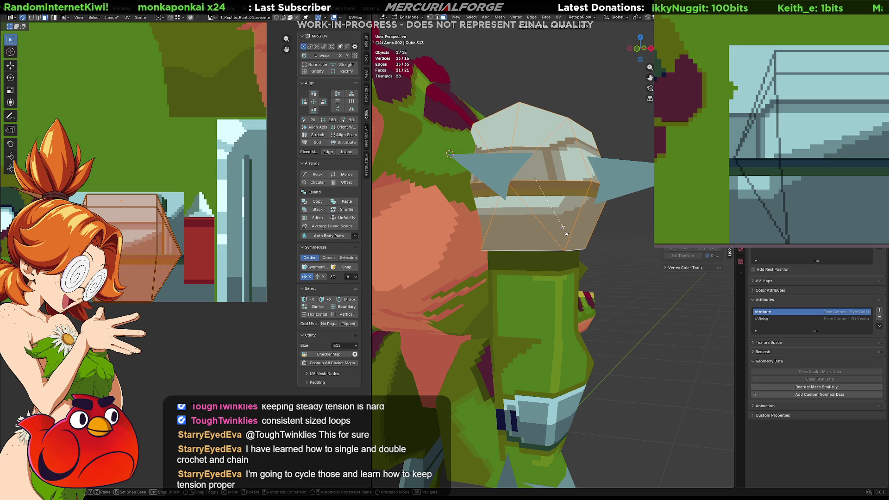
Scale the shoulder pad to 1.136, then stretch it to 1.087 along a single axis
left_click(565, 231)
mouse_move(563, 230)
middle_mouse_down()
mouse_move(537, 227)
mouse_move(511, 206)
mouse_move(508, 180)
mouse_move(512, 214)
middle_mouse_up()
key("s")
key("x")
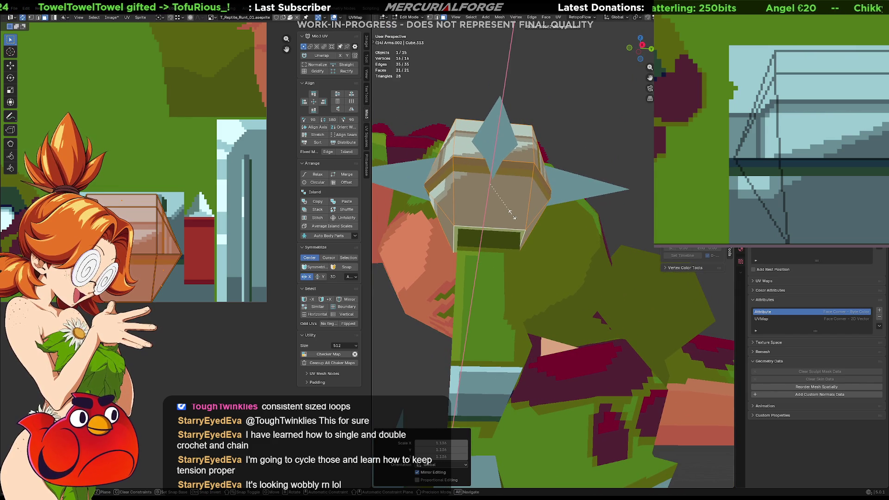
key("z")
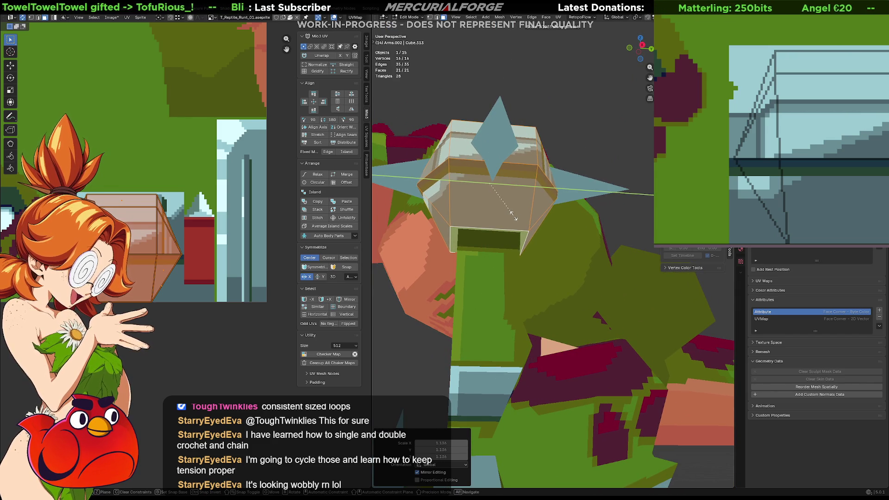
left_click(513, 217)
mouse_move(513, 217)
middle_mouse_down()
mouse_move(551, 209)
mouse_move(463, 241)
mouse_move(548, 266)
middle_mouse_up()
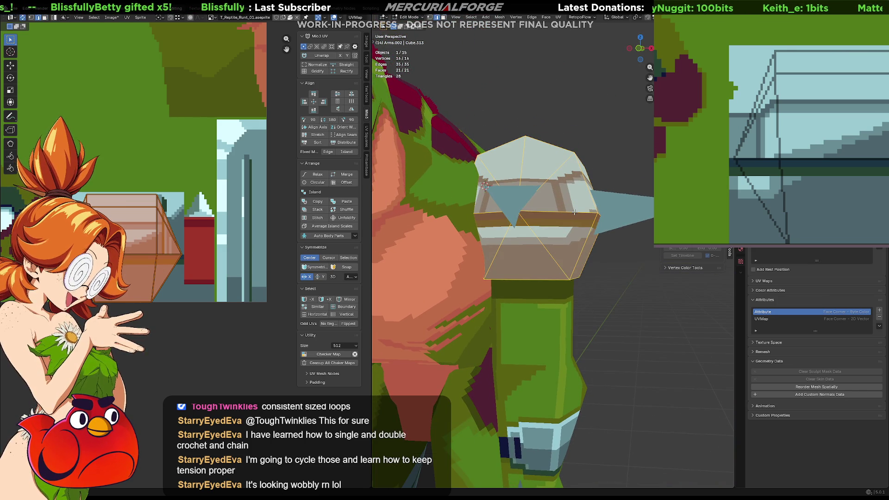
Shrink the edge loop around the pad's top to 0.944
left_click(559, 215, "alt")
middle_click_drag(632, 235, 582, 225)
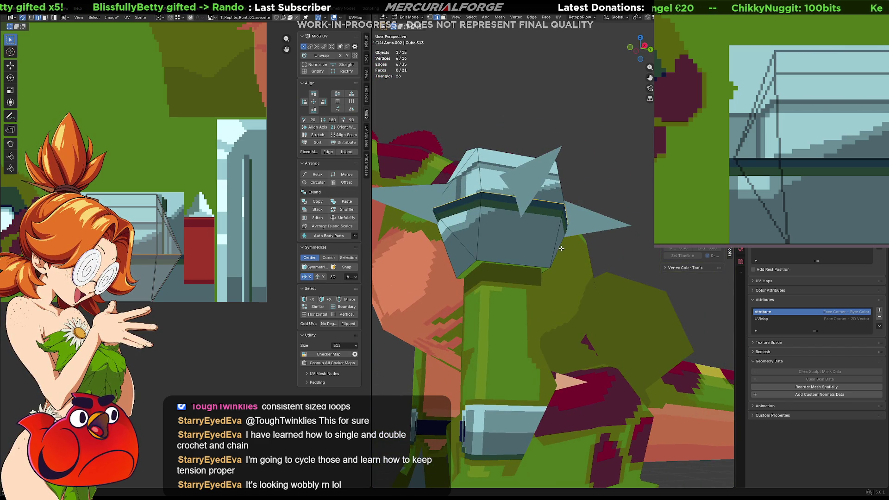
middle_click_drag(535, 286, 555, 271)
key("s")
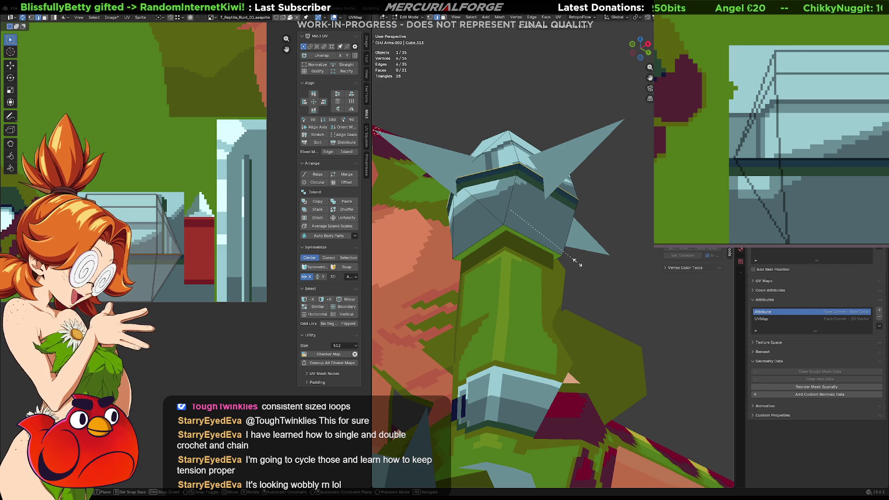
left_click(577, 263)
Enlarge the pad's lower strip face to 1.070
left_click(535, 241, "alt")
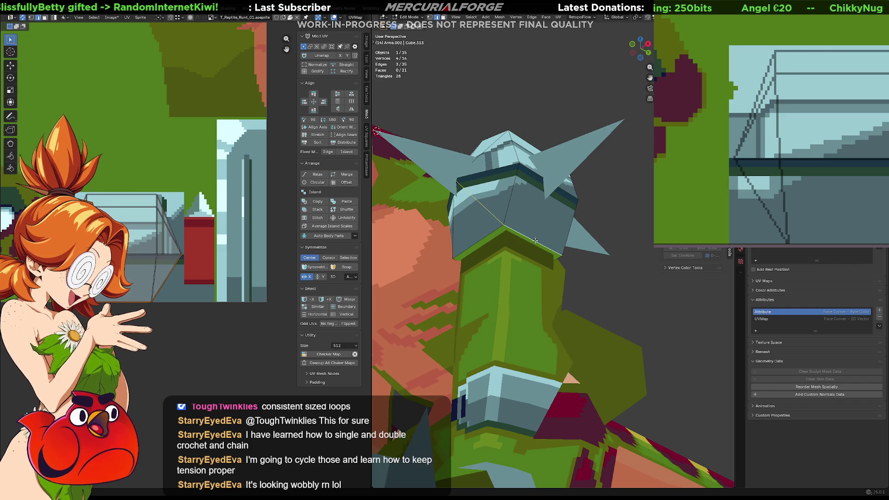
left_click(493, 239)
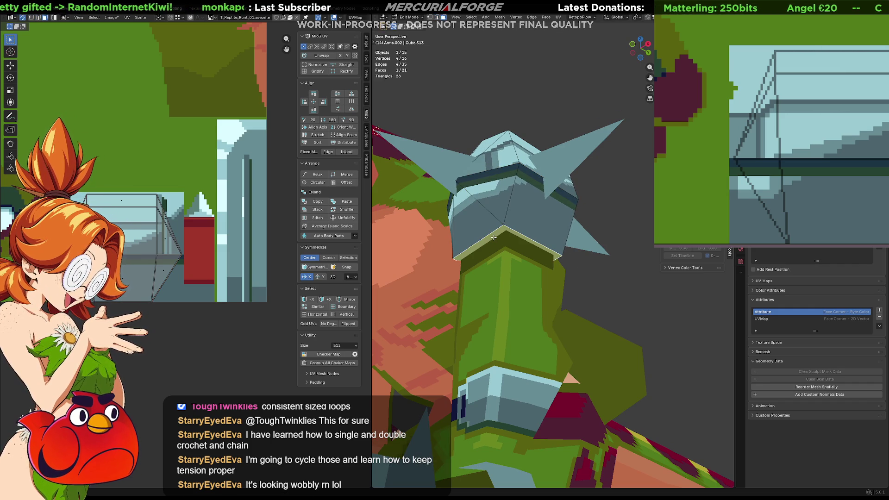
key("s")
left_click(596, 295)
mouse_move(597, 294)
middle_mouse_down()
mouse_move(499, 293)
mouse_move(619, 276)
middle_mouse_up()
scroll(570, 240, "down", 4)
Scale the whole connected shoulder pad up slightly
key("l")
key("s")
mouse_move(557, 234)
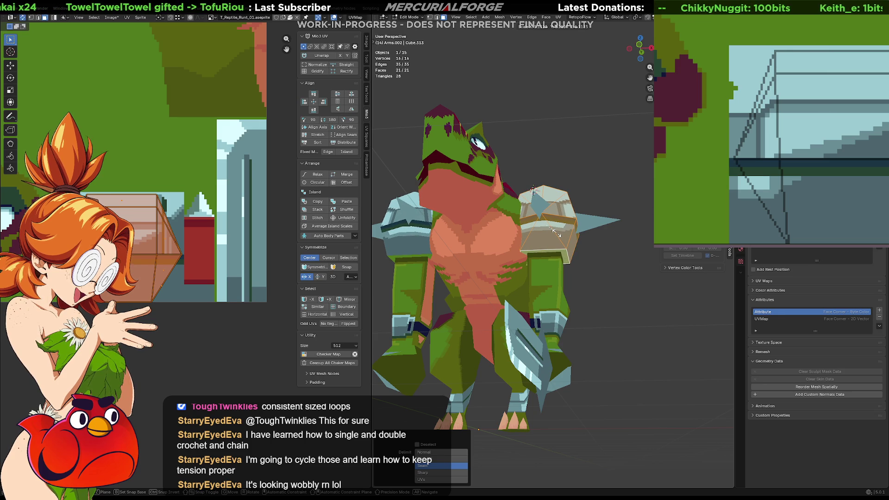
left_click(557, 234)
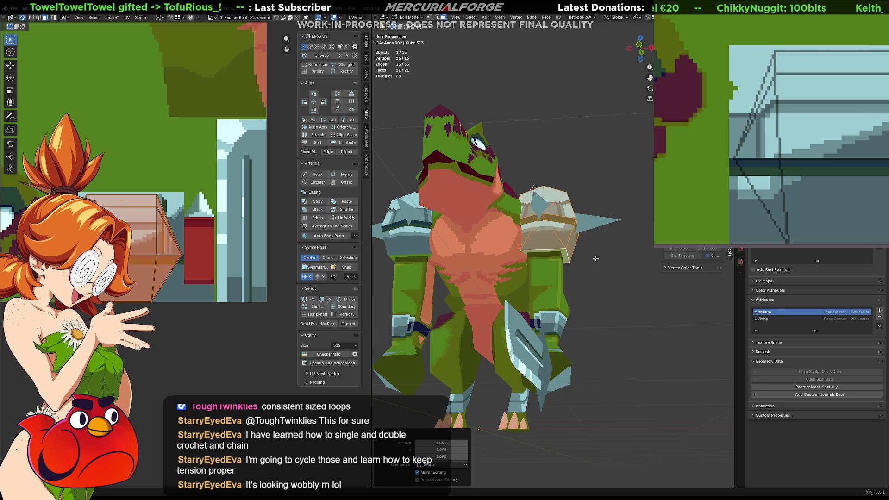
In Object Mode, raise both mirrored shoulder pads a little along Z
key("Tab")
mouse_move(596, 257)
middle_mouse_down()
mouse_move(540, 292)
mouse_move(467, 285)
mouse_move(613, 274)
mouse_move(594, 275)
middle_mouse_up()
scroll(591, 277, "up", 3)
left_click(566, 247)
key("g")
key("z")
mouse_move(565, 267)
left_mouse_down()
mouse_move(576, 206)
mouse_move(581, 247)
left_mouse_up()
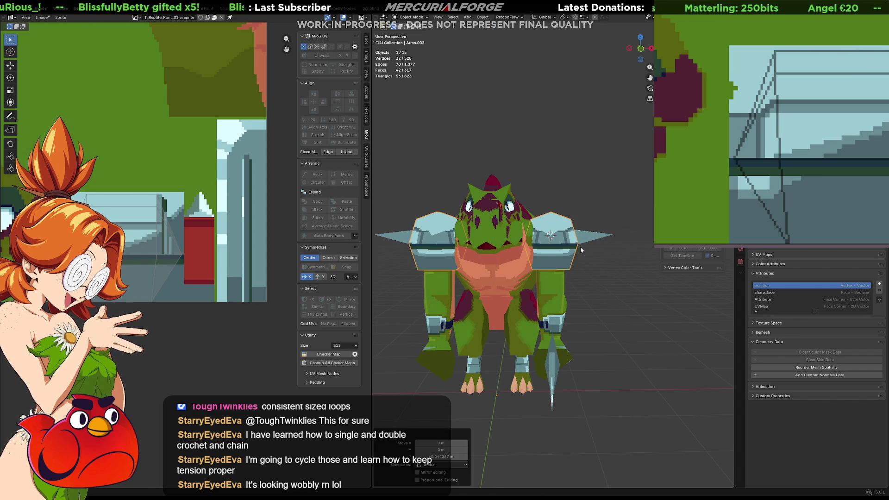
left_click(588, 271)
Select a single face of the right shoulder pad in Edit Mode
scroll(588, 271, "up", 6)
middle_click_drag(587, 260, 585, 243)
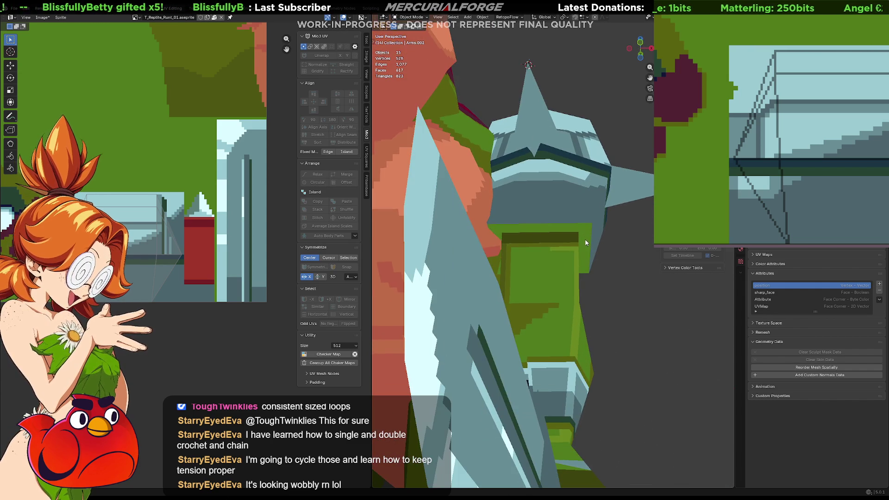
left_click(566, 231)
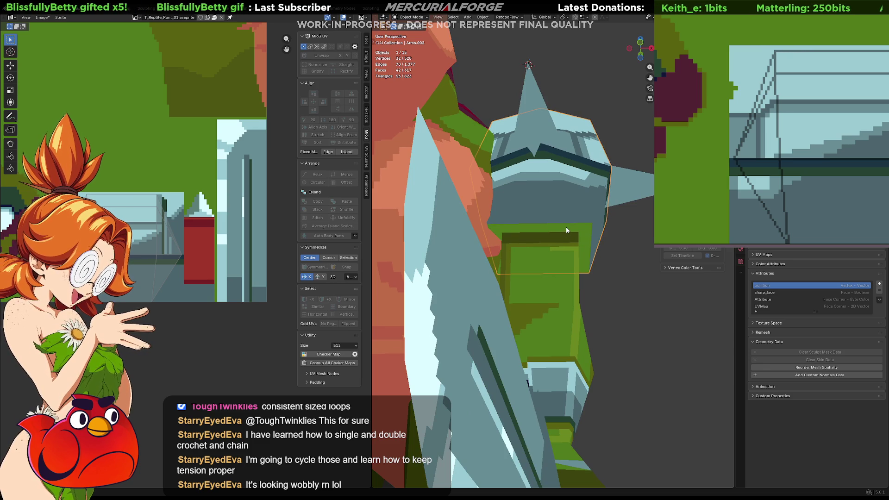
key("Tab")
left_click(567, 228)
Project that face's UVs from view (Bounds) onto the lower part of the texture atlas
scroll(155, 197, "down", 5)
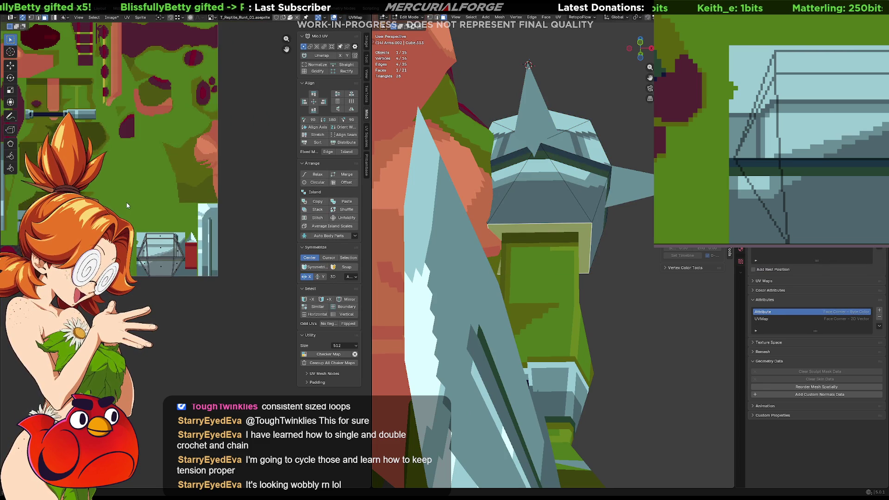
scroll(218, 254, "up", 2)
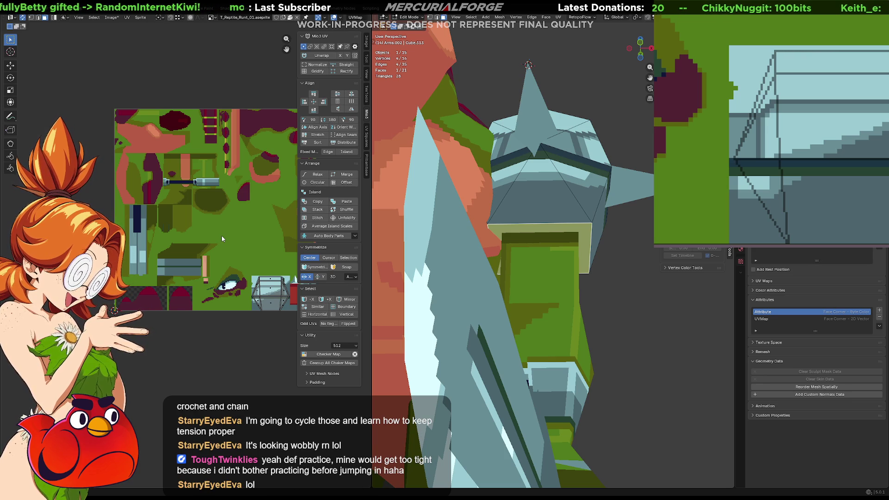
scroll(230, 254, "up", 1)
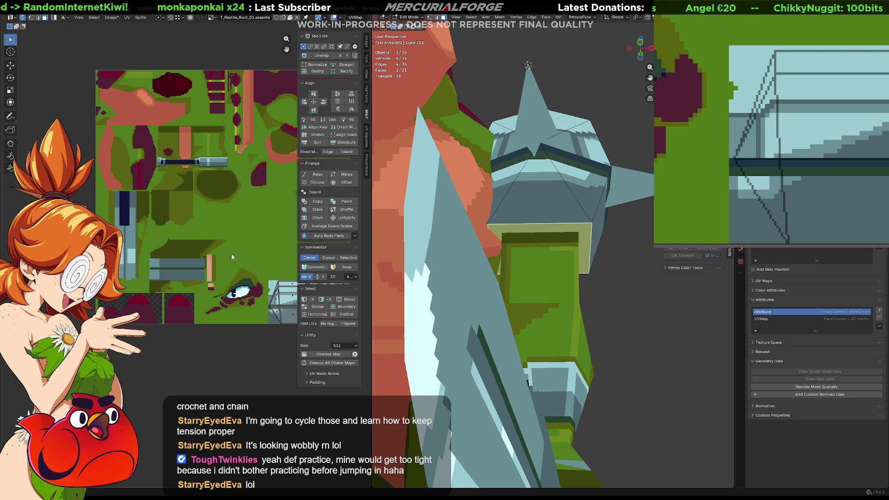
middle_click_drag(259, 244, 185, 240)
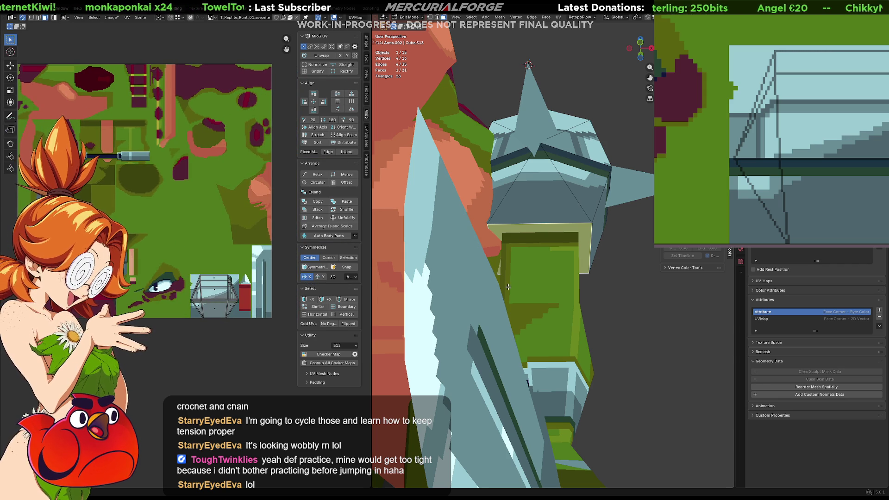
key("u")
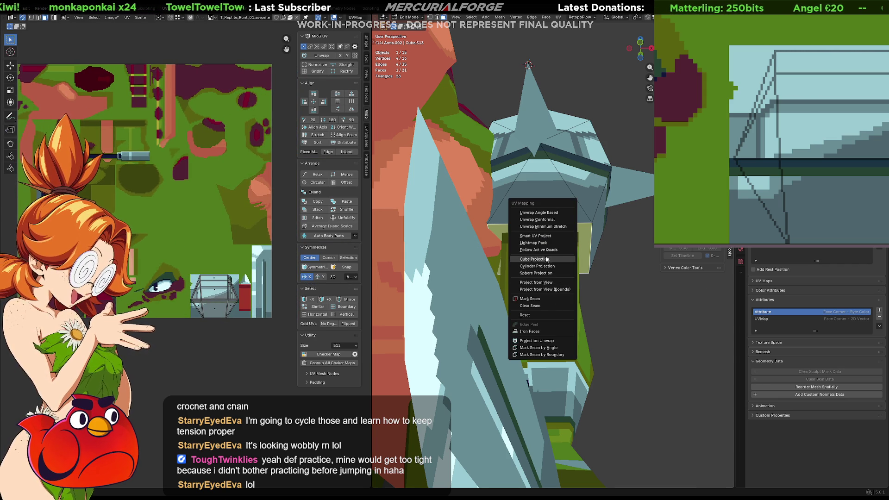
left_click(540, 282)
Unwrap the shoulder-pad face and shrink its UV square to about a tenth, placed on a small texture spot
key("u")
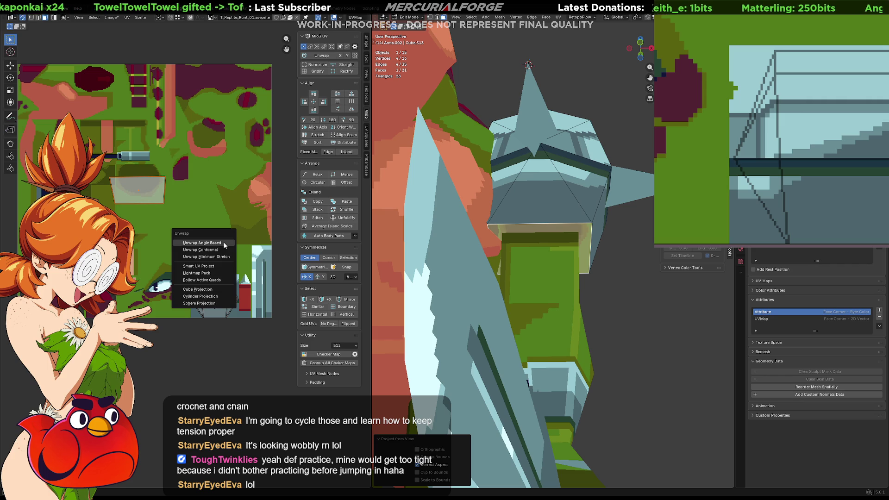
left_click(224, 243)
key("s")
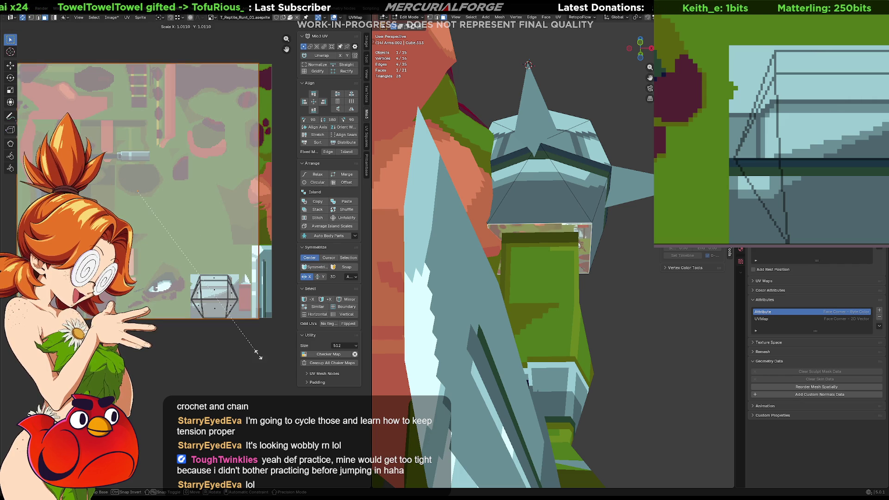
left_click(141, 205)
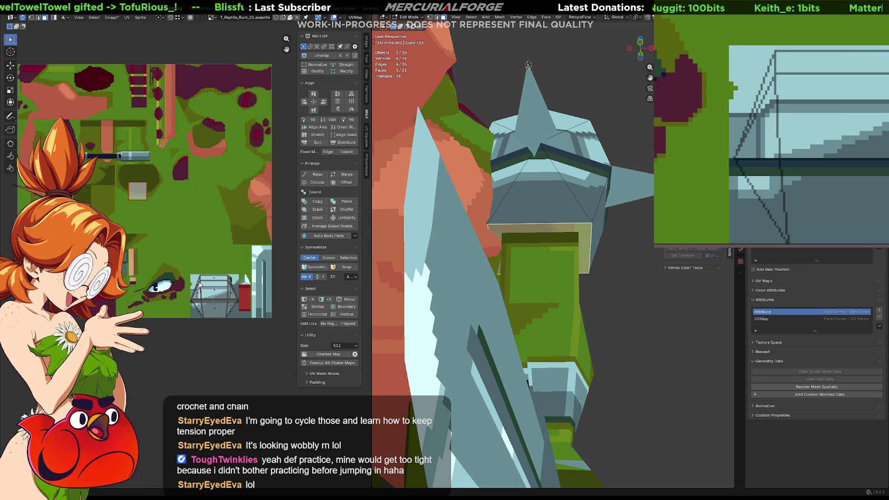
key("g")
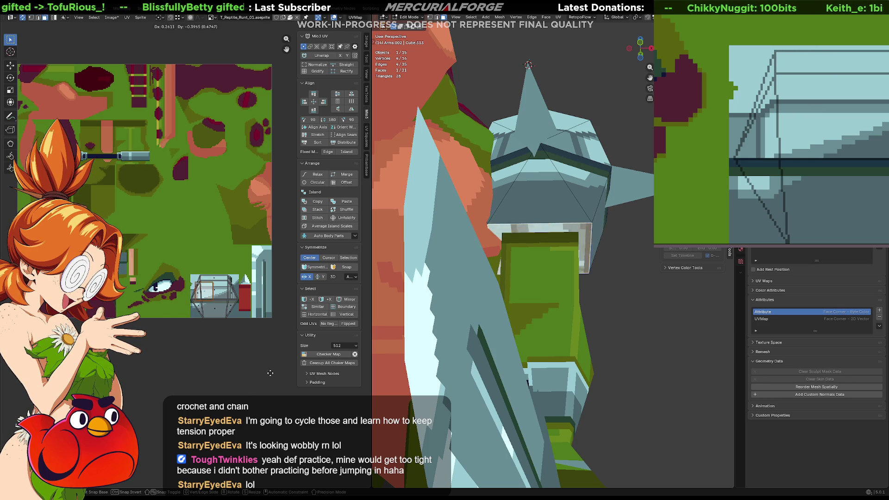
left_click(300, 349)
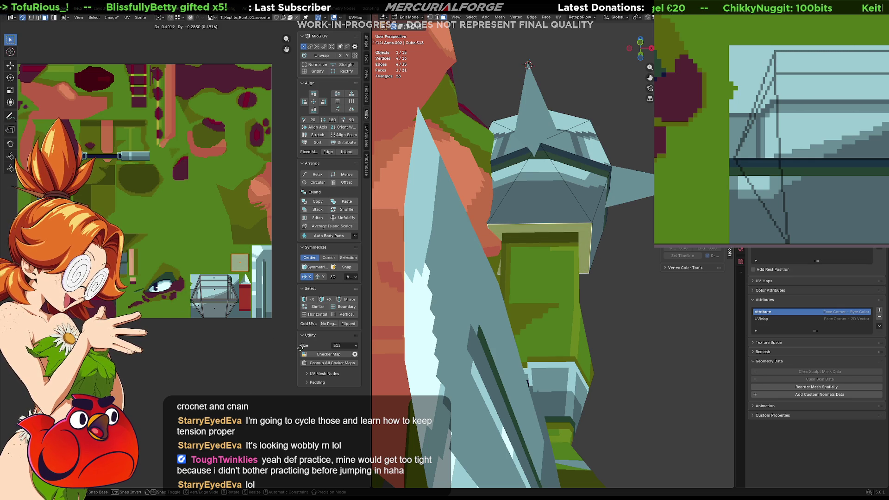
scroll(210, 249, "up", 3)
scroll(227, 279, "up", 5)
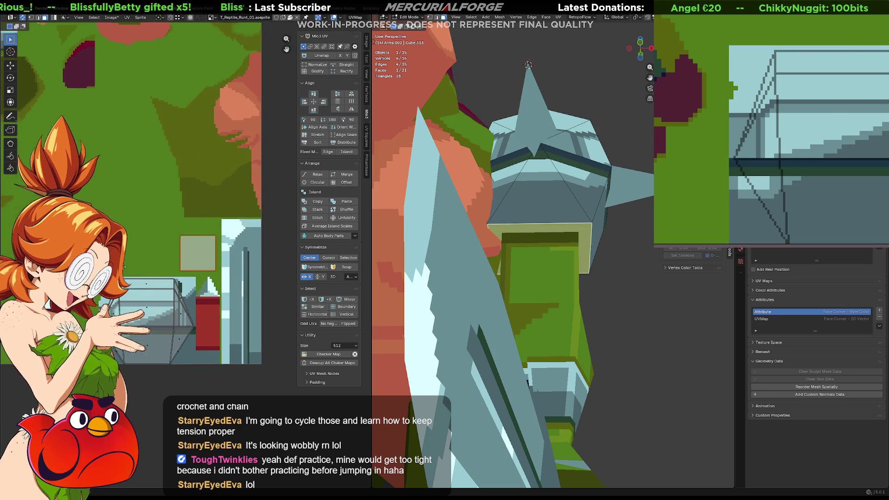
key("g")
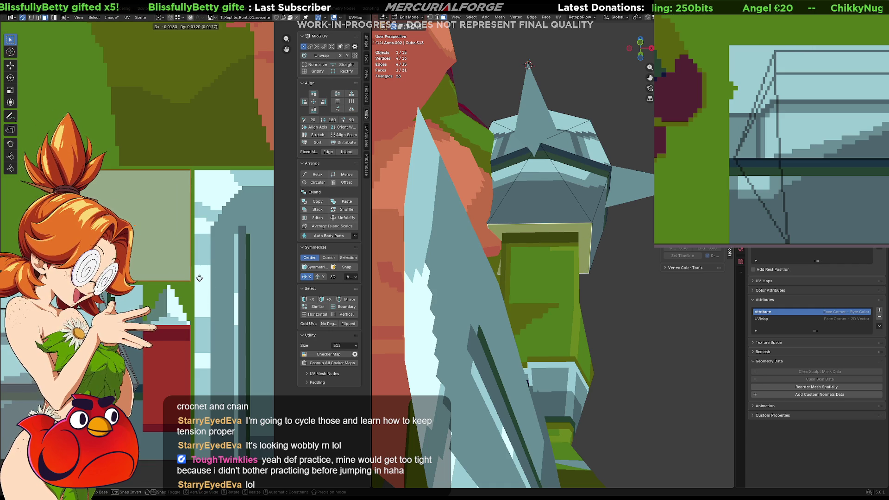
left_click(199, 277)
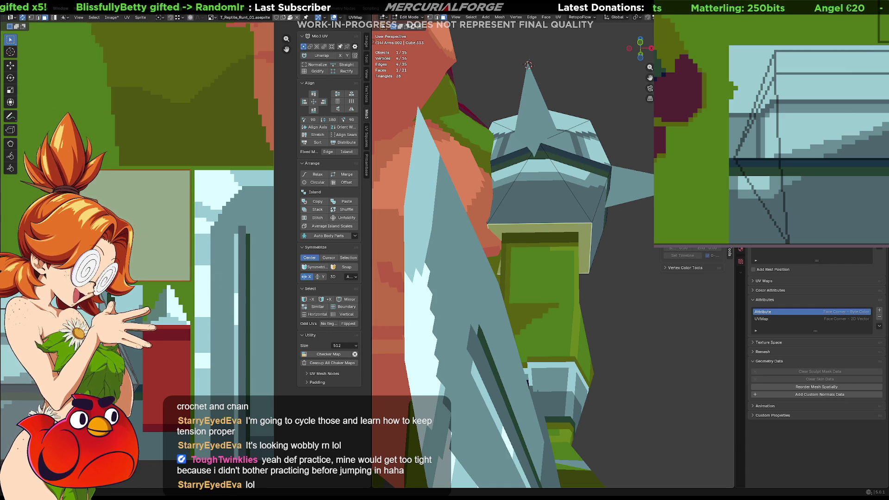
Paint that texture square as a dark grey-blue rectangle with an olive-filled circle inside
mouse_move(873, 80)
middle_mouse_down()
mouse_move(828, 93)
mouse_move(843, 70)
mouse_move(849, 77)
middle_mouse_up()
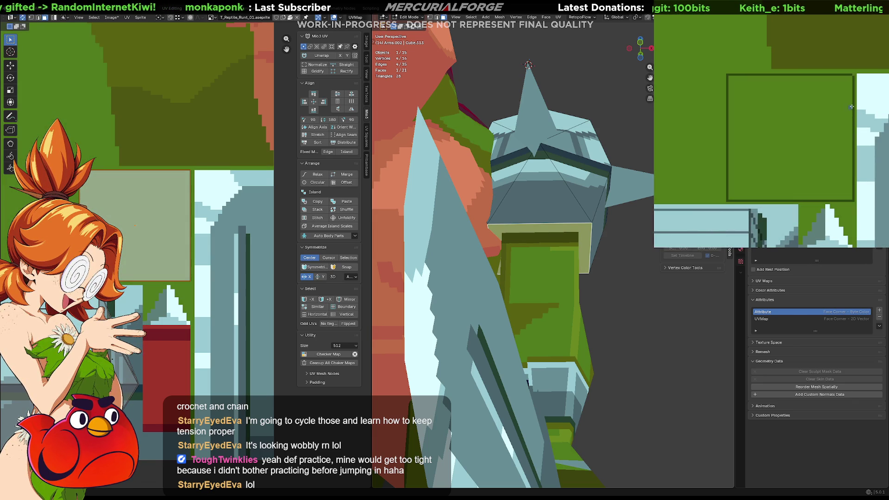
mouse_move(850, 76)
left_mouse_down()
mouse_move(777, 125)
mouse_move(724, 200)
left_mouse_up()
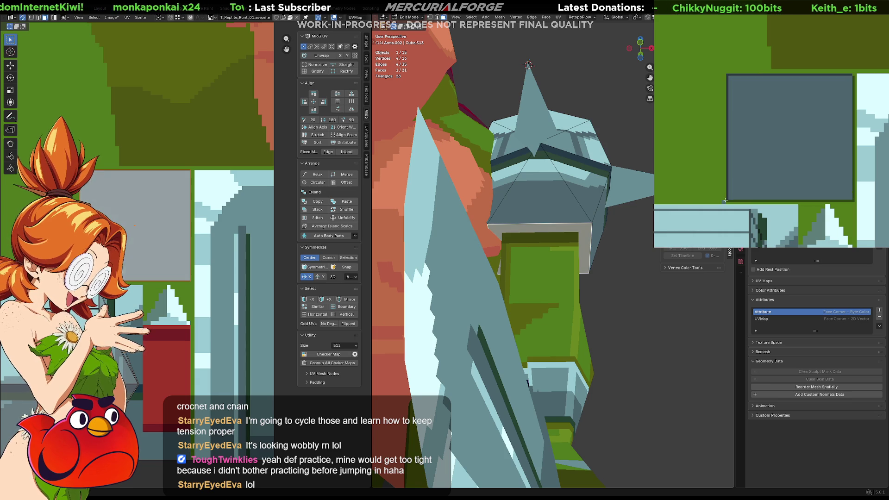
middle_click_drag(797, 171, 813, 161)
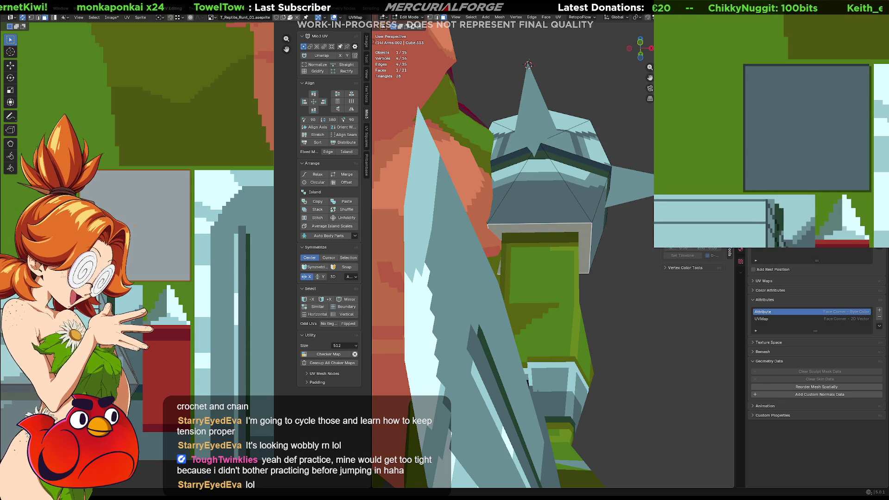
middle_click_drag(778, 195, 783, 159)
scroll(807, 121, "up", 3)
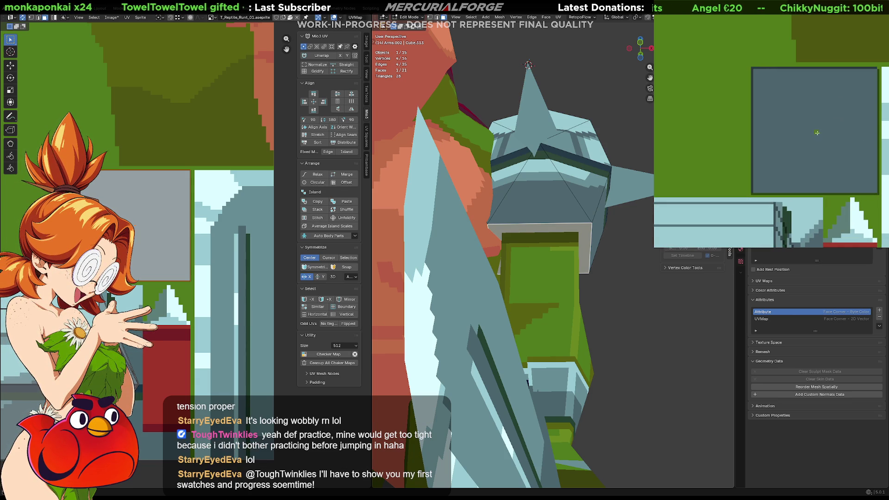
left_click_drag(807, 117, 760, 75)
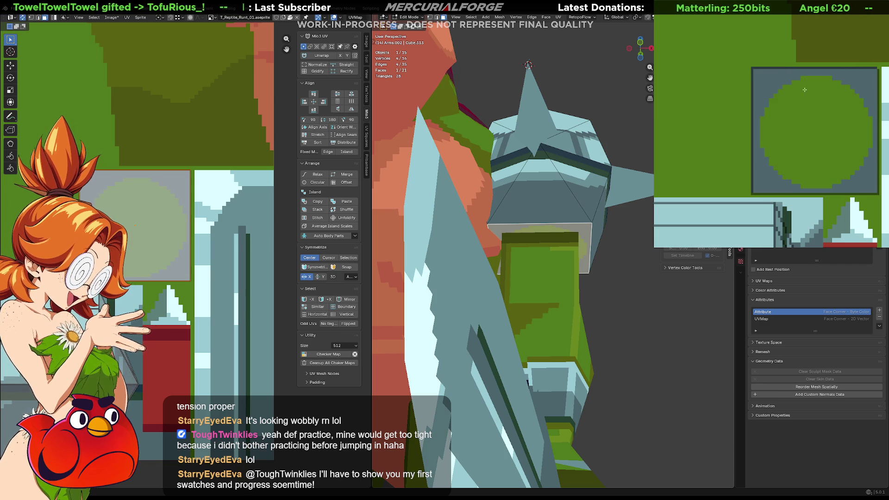
left_click(824, 135)
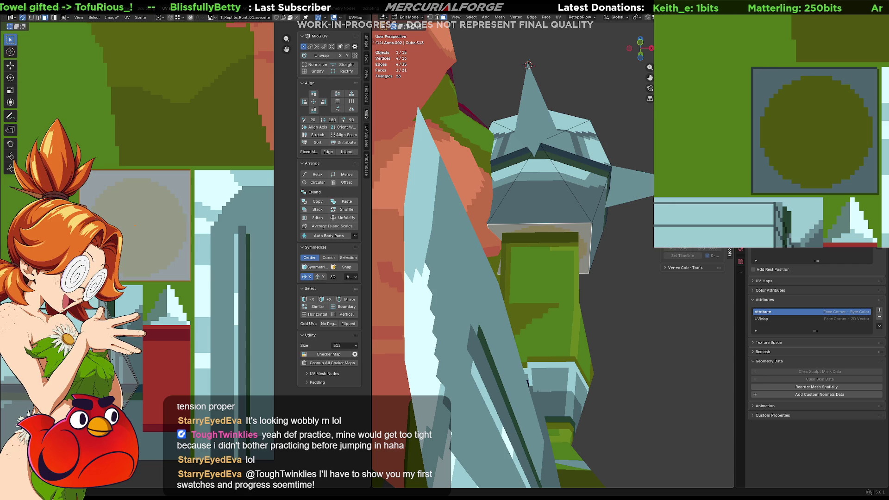
Deselect the face and orbit to see the whole reptile with the new texture
key("alt+a")
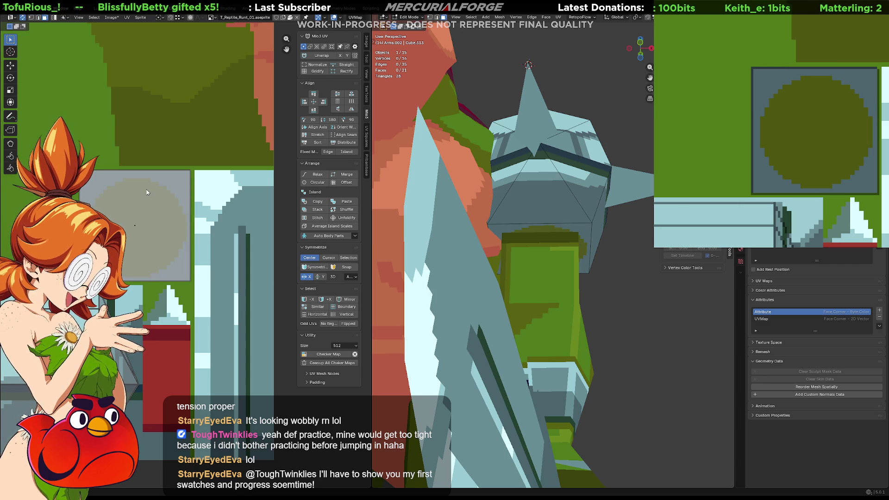
scroll(722, 123, "down", 5)
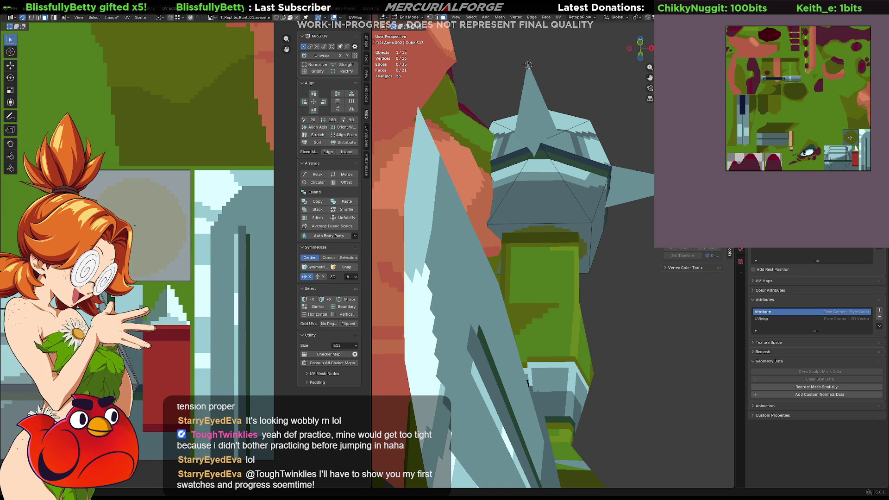
key("KP_6")
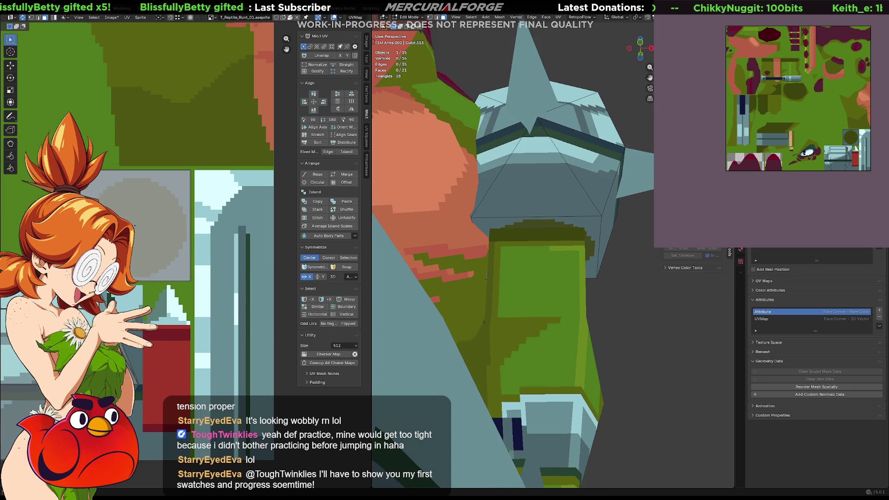
mouse_move(669, 302)
middle_mouse_down()
mouse_move(626, 275)
mouse_move(610, 286)
mouse_move(628, 306)
mouse_move(548, 277)
middle_mouse_up()
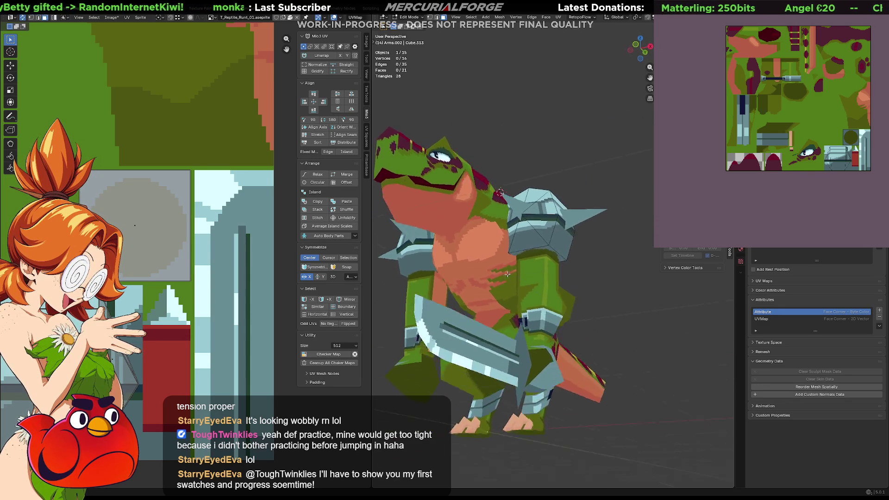
Zoom to the circle tile and test dark teal and dark navy fills, undoing both
scroll(549, 277, "up", 5)
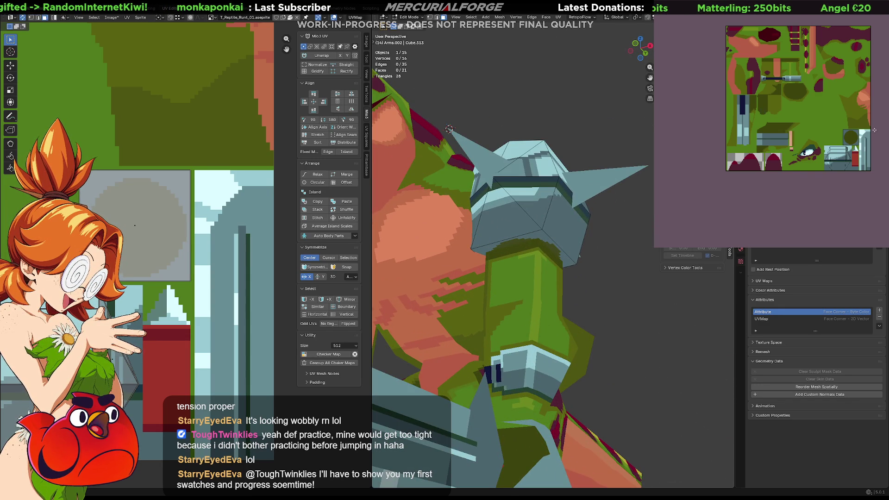
scroll(834, 121, "up", 5)
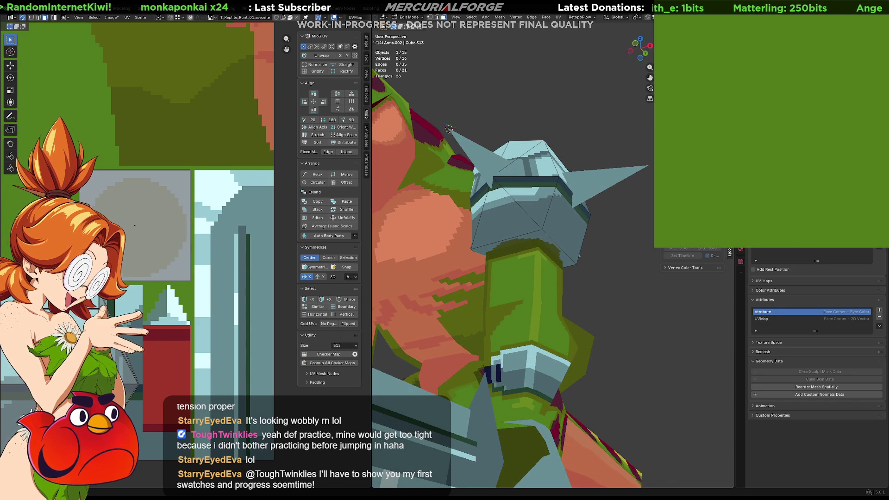
mouse_move(829, 153)
middle_mouse_down()
mouse_move(796, 135)
mouse_move(755, 79)
middle_mouse_up()
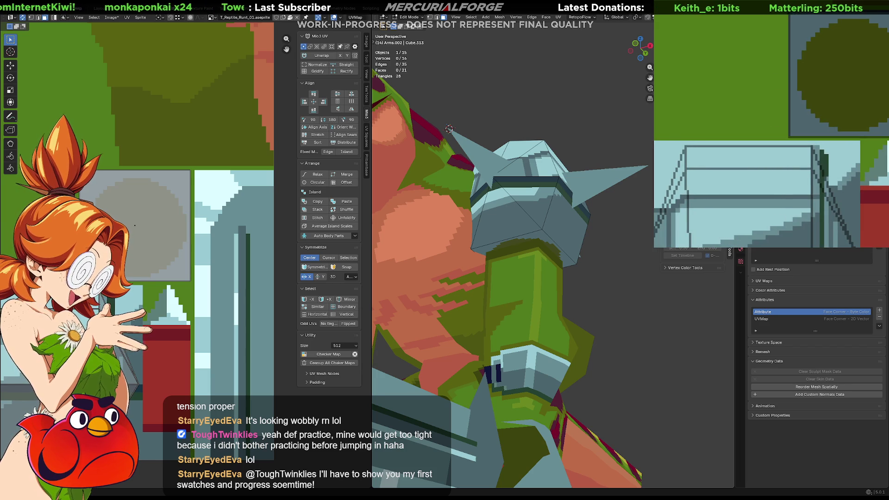
left_click(803, 120)
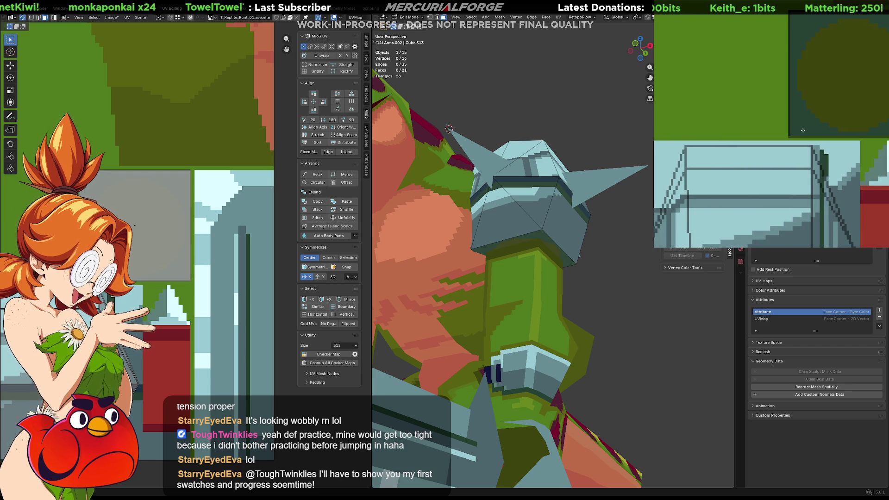
key("ctrl+z")
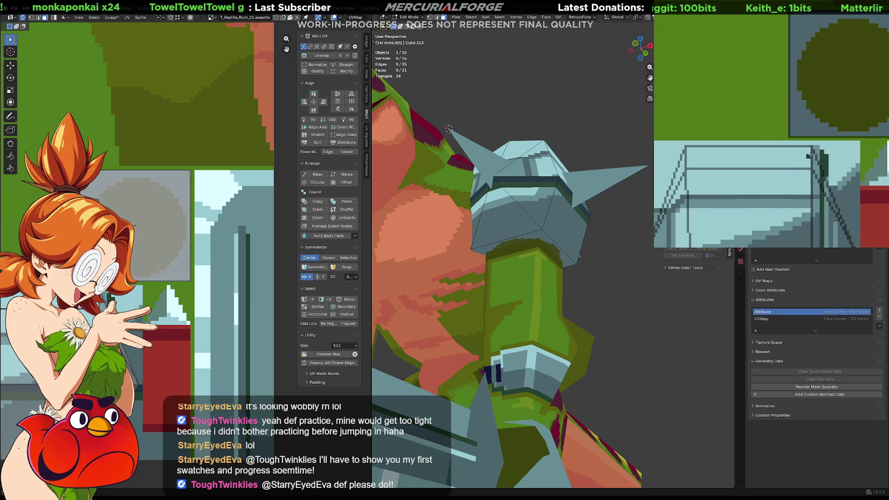
left_click(802, 121)
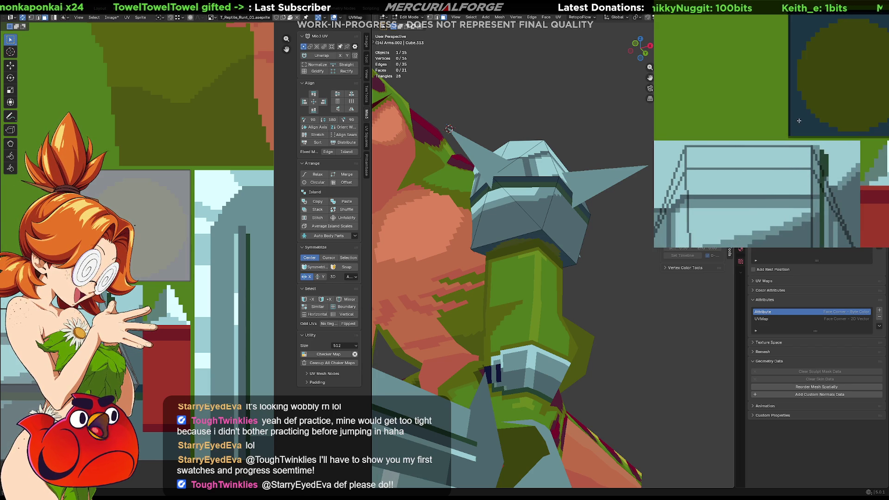
key("ctrl+z")
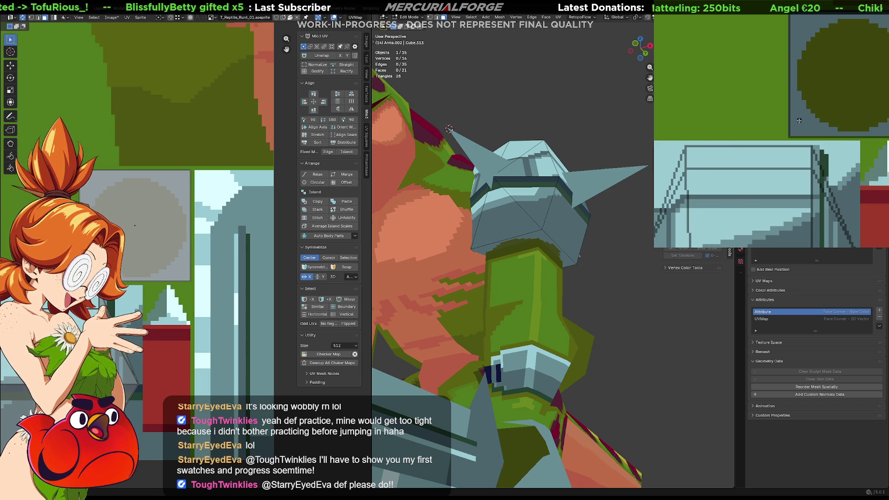
Fill the emblem circle dark olive, leaving the square around it slate grey
scroll(805, 122, "down", 2)
middle_click_drag(848, 128, 828, 128)
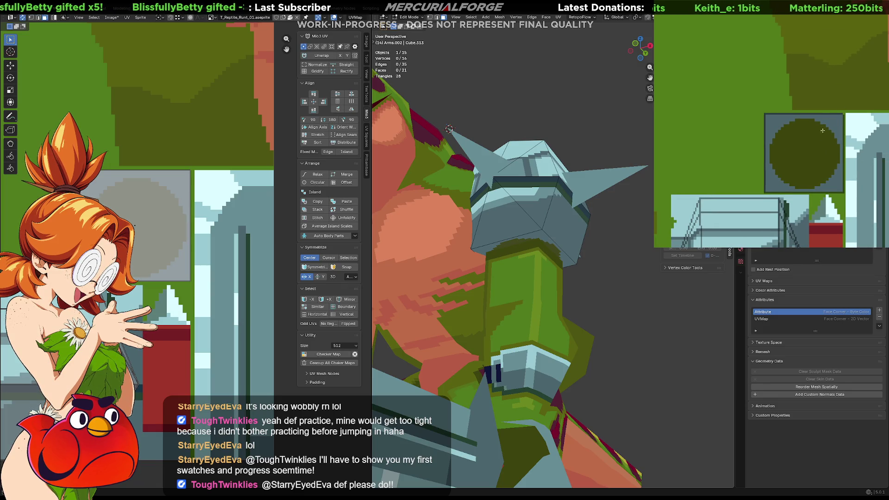
scroll(815, 145, "up", 2)
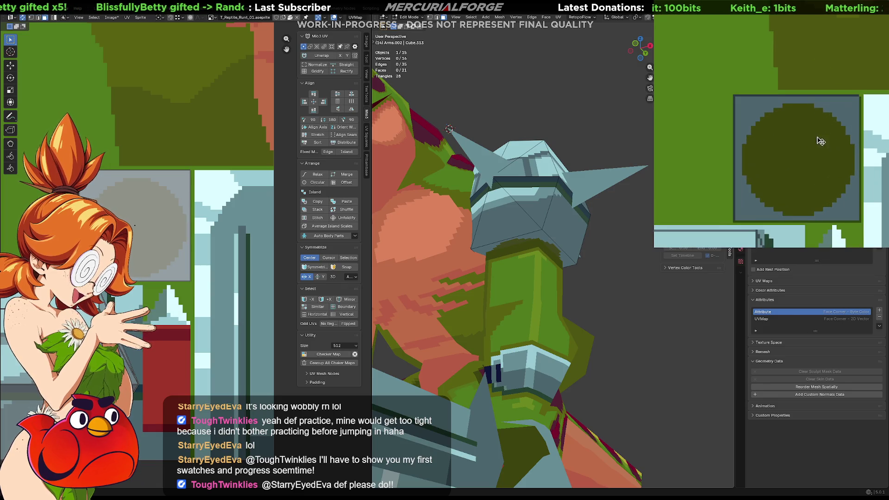
left_click(810, 107)
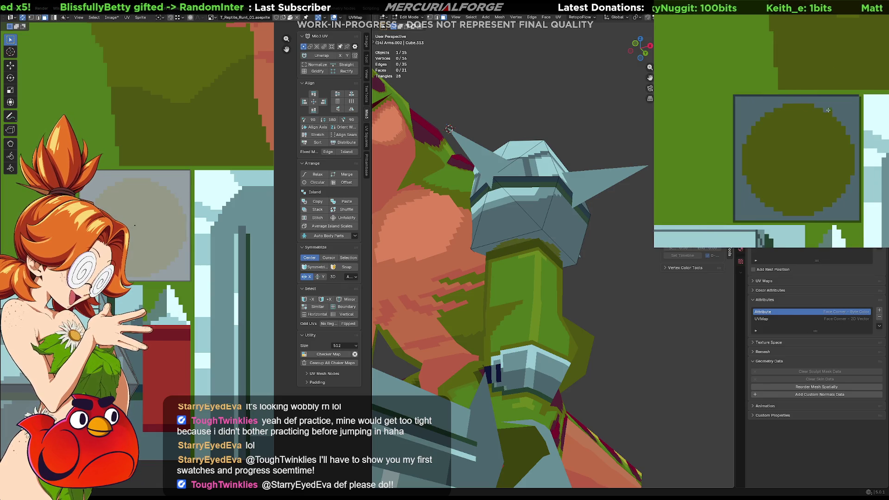
left_click(828, 118)
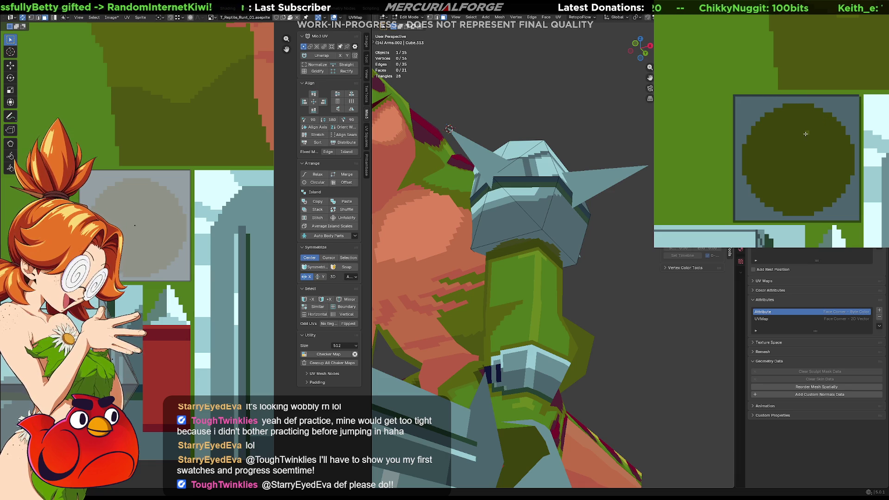
scroll(509, 259, "up", 6)
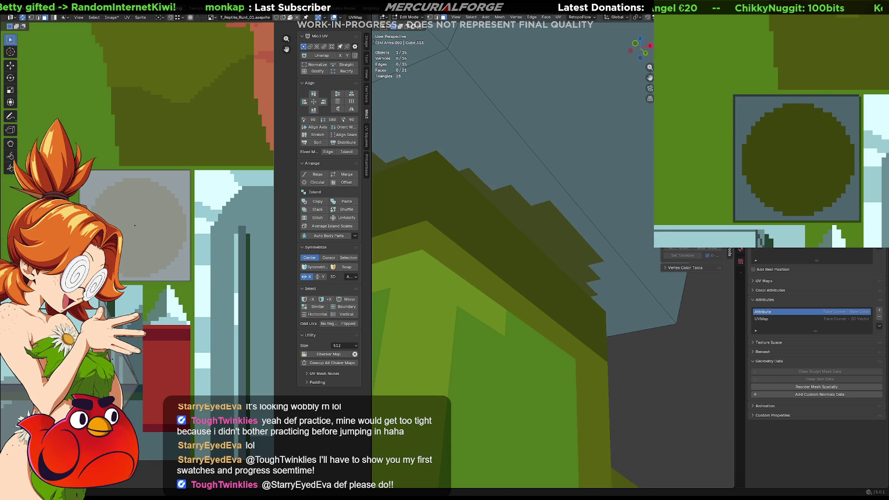
Return to Object Mode, deselect the arm piece, and zoom out over the whole warrior and texture
key("Tab")
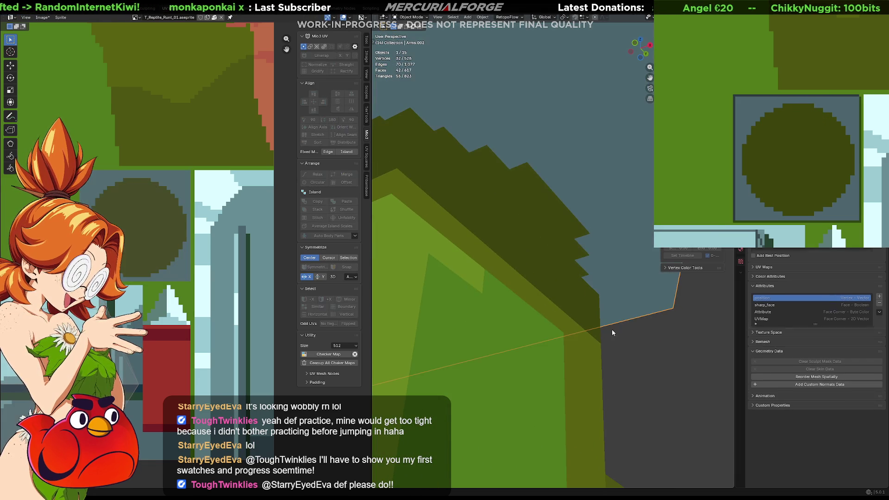
left_click(629, 353)
scroll(557, 245, "down", 6)
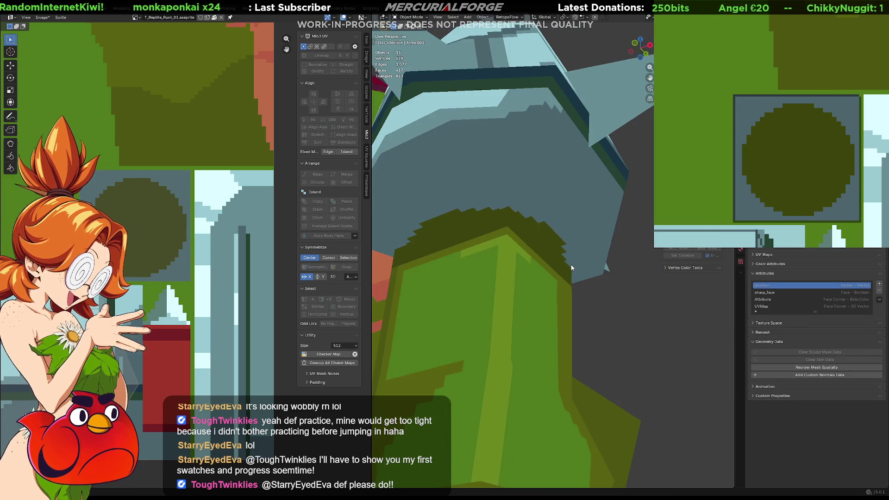
mouse_move(579, 255)
middle_mouse_down()
mouse_move(569, 273)
mouse_move(596, 267)
mouse_move(425, 263)
mouse_move(577, 260)
middle_mouse_up()
scroll(562, 275, "down", 5)
scroll(562, 275, "down", 4)
scroll(559, 260, "up", 3)
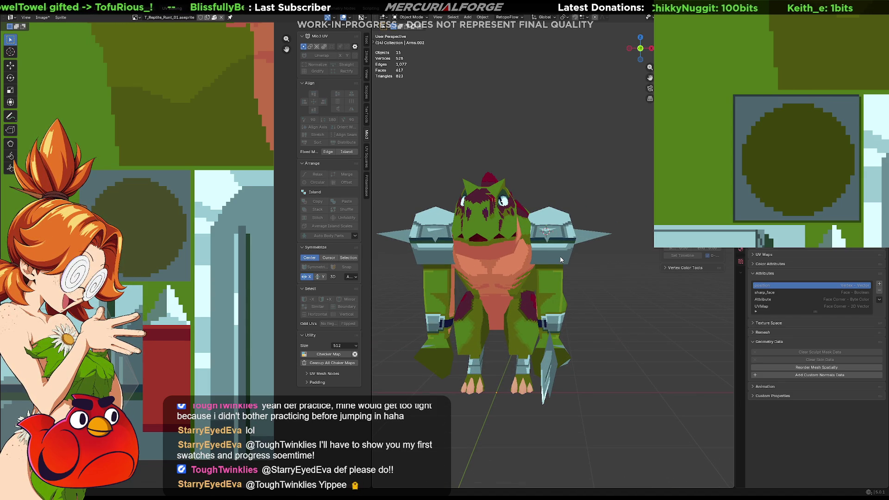
scroll(561, 260, "down", 2)
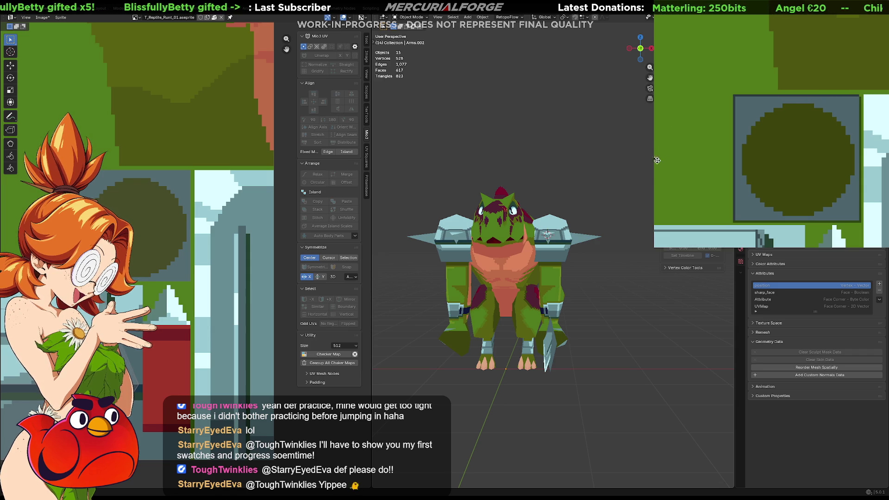
scroll(788, 213, "down", 6)
scroll(764, 197, "up", 1)
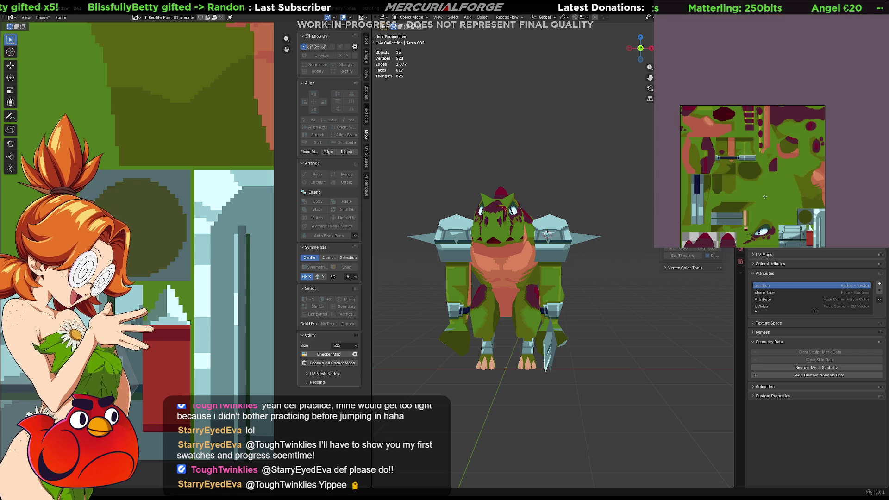
Return to the reptile texture in Aseprite and close the open menu
key("ctrl+w")
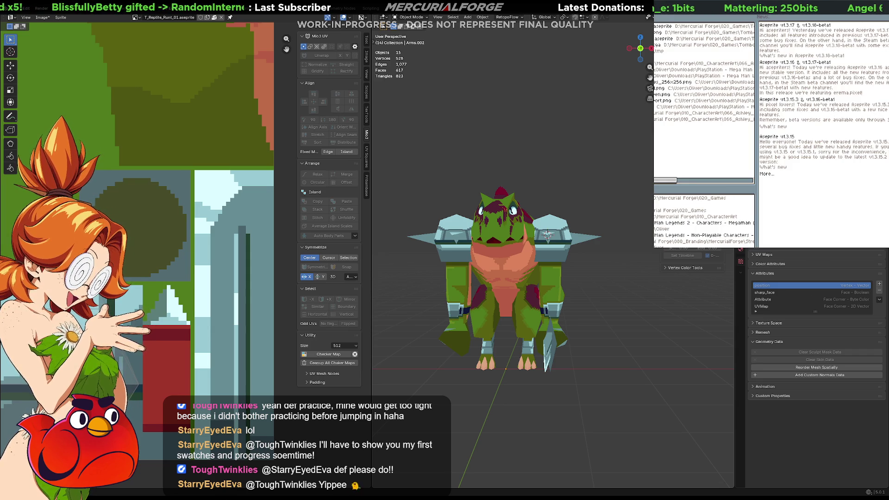
key("ctrl+shift+t")
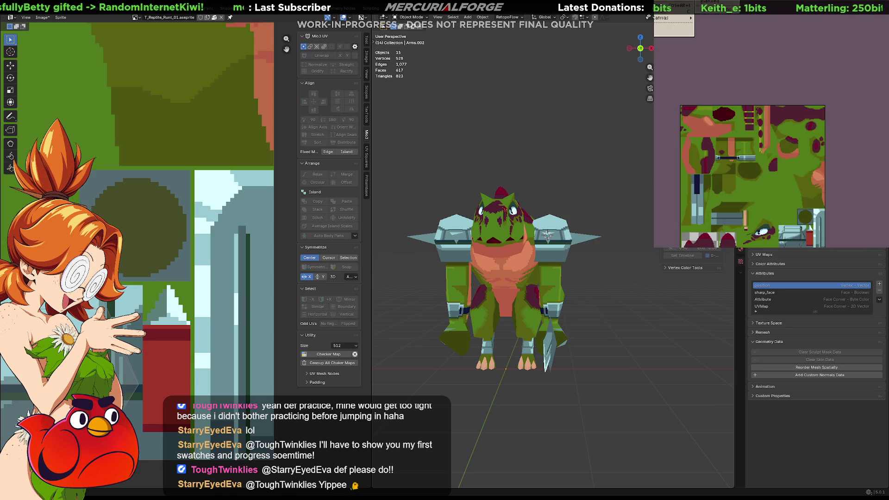
key("Left")
key("Right")
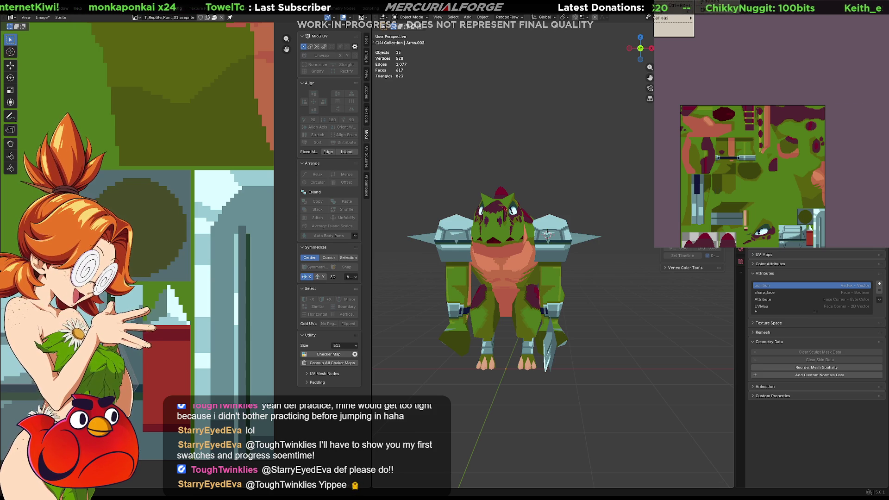
key("Escape")
Zoom onto the staircase pad tile and fill the light-blue area above the stairs dark
scroll(811, 245, "up", 5)
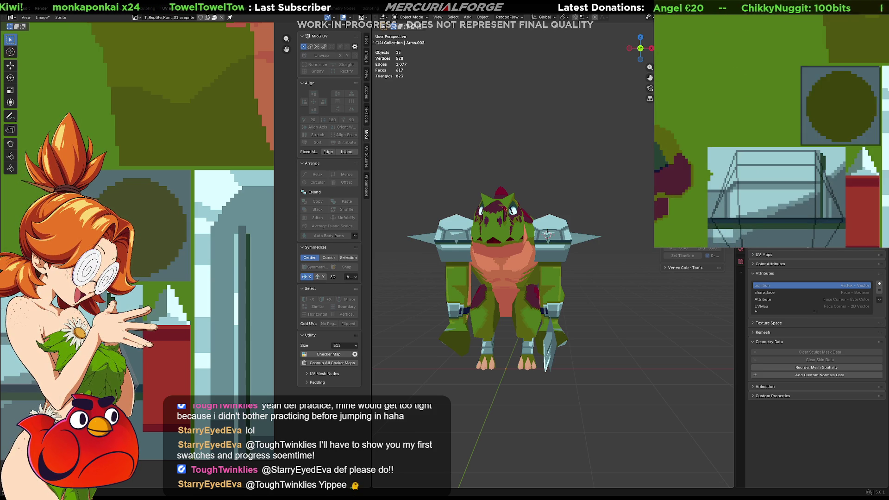
mouse_move(778, 213)
middle_mouse_down()
mouse_move(746, 181)
mouse_move(758, 188)
middle_mouse_up()
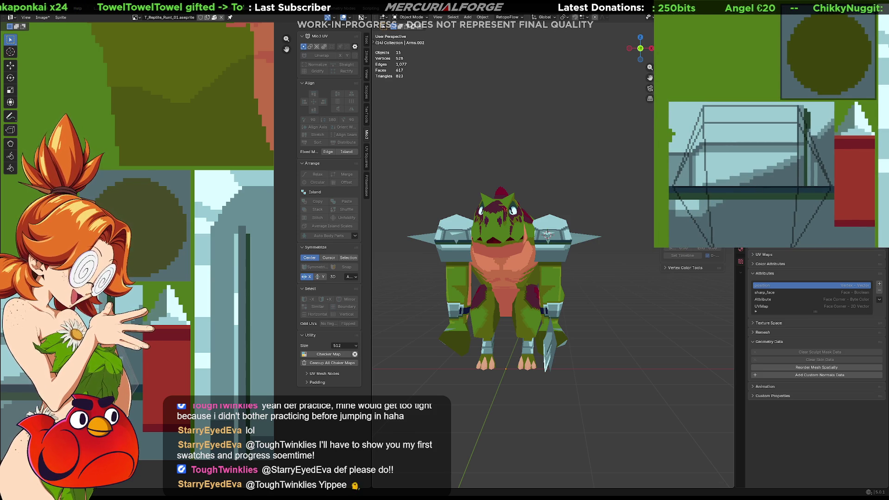
left_click(765, 164)
Undo the dark fill above the staircase and orbit to a close three-quarter view of the shoulder pad
key("ctrl+z")
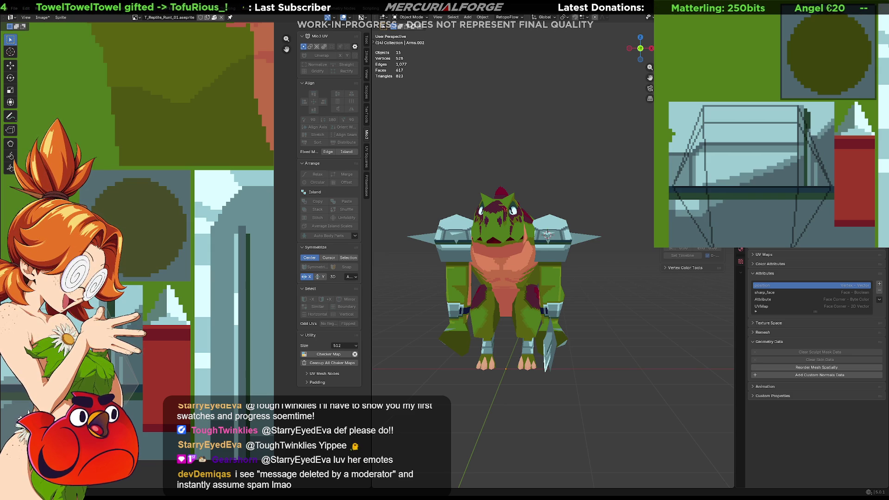
mouse_move(548, 189)
middle_mouse_down()
mouse_move(513, 242)
mouse_move(489, 237)
mouse_move(502, 248)
mouse_move(548, 255)
middle_mouse_up()
scroll(504, 250, "up", 3)
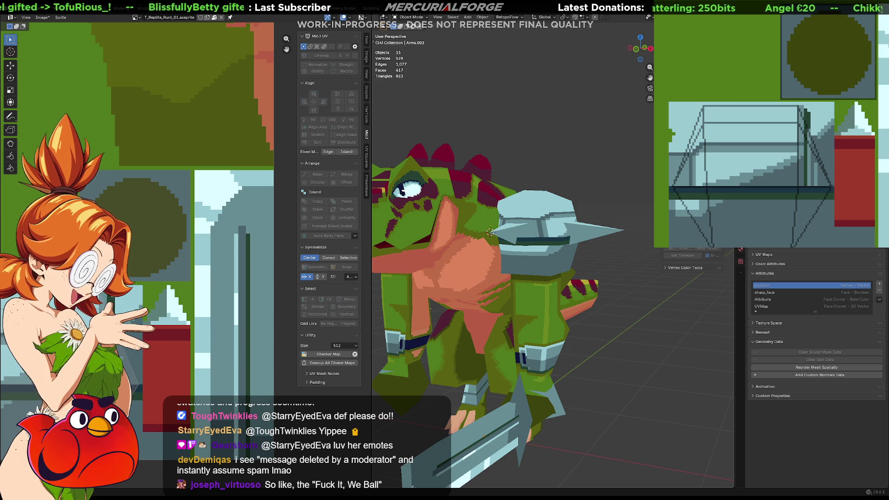
Darken the light-blue top, the stair-shaped region and a diagonal strip of the pad tile
left_click(750, 160)
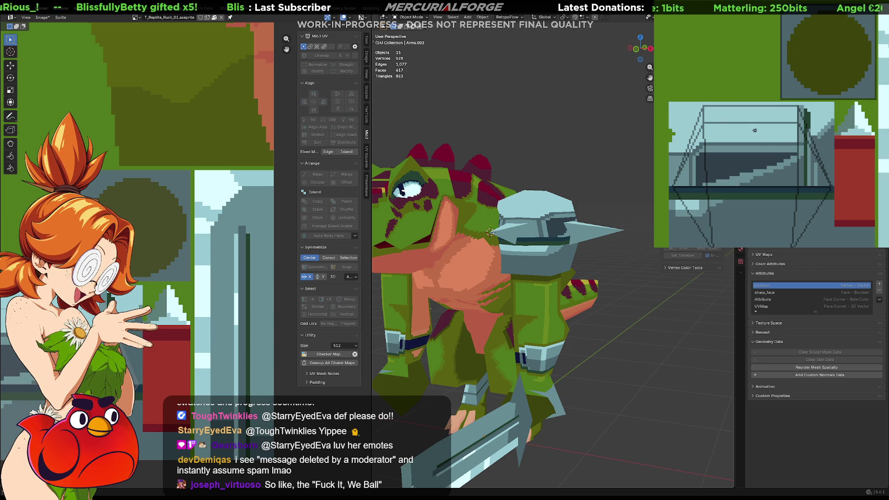
left_click(777, 134)
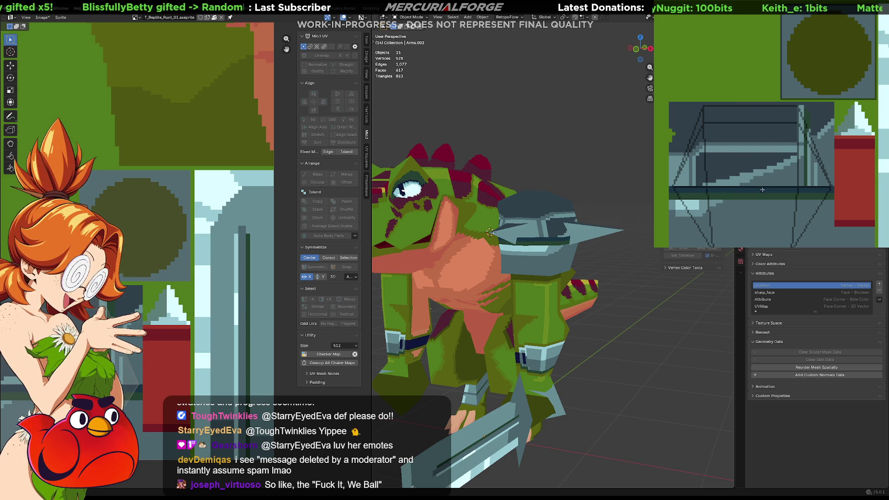
left_click(741, 178)
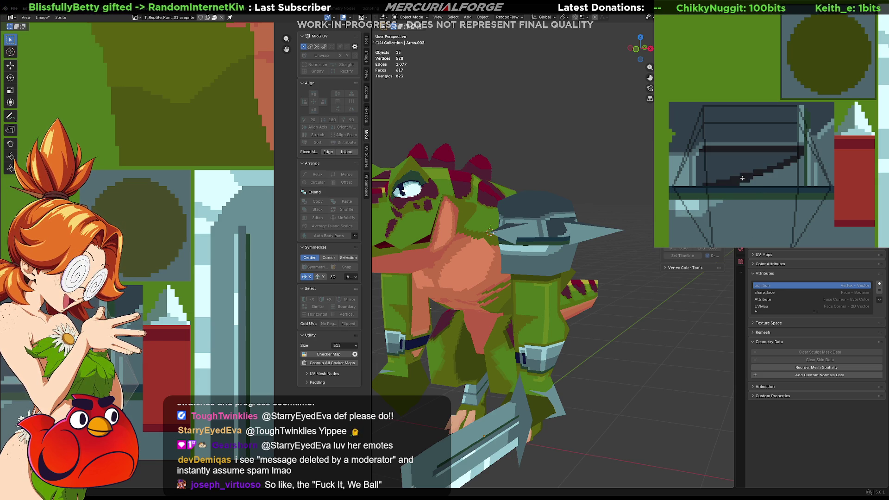
left_click(823, 131)
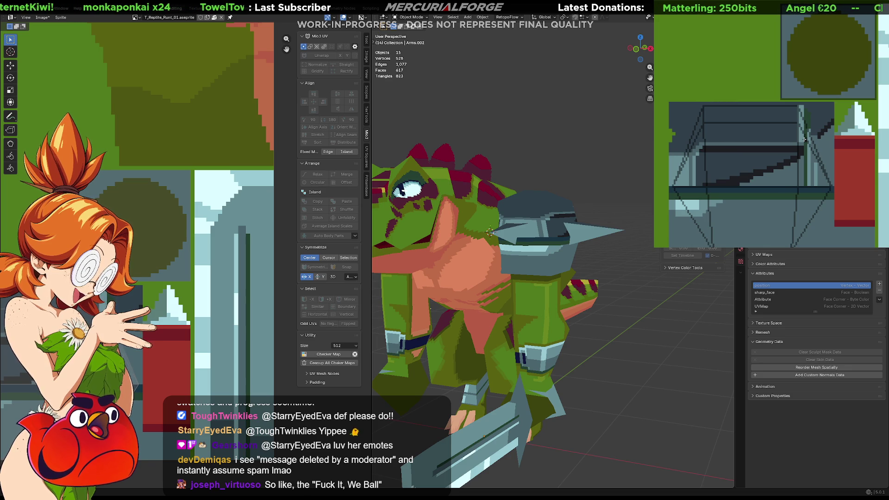
left_click(786, 178)
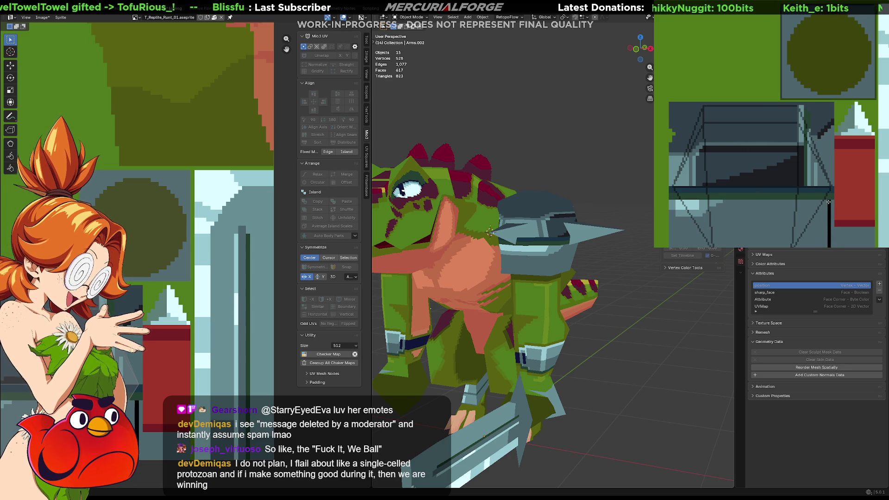
Paint a dark edge down the pad and a diagonal line across it, removing a stray vertical stroke
left_click_drag(831, 203, 834, 246)
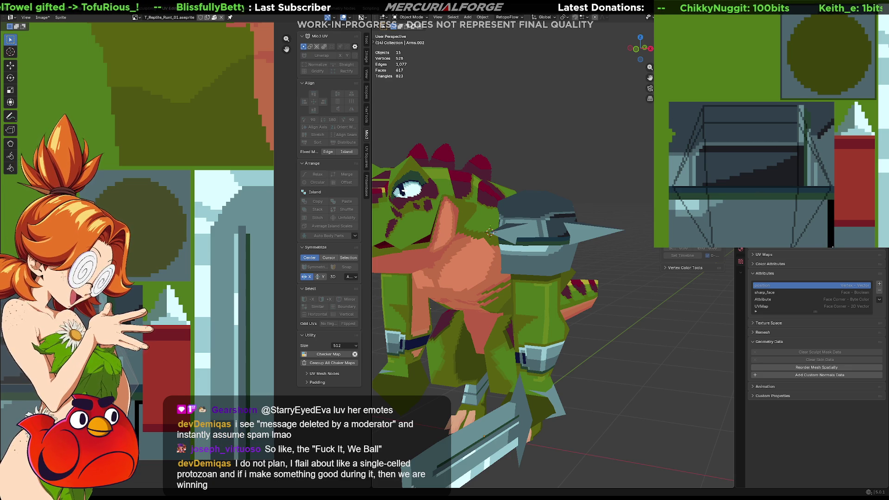
left_click_drag(832, 203, 830, 126)
key("ctrl+z")
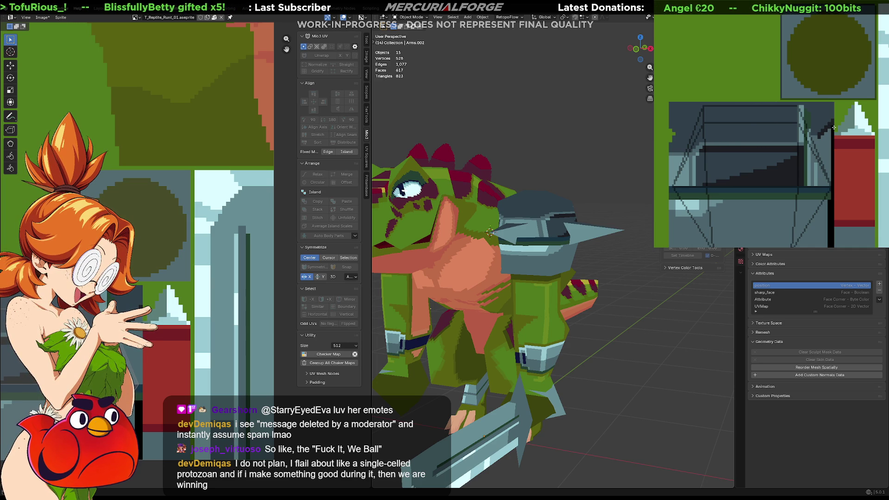
left_click(814, 147, "shift")
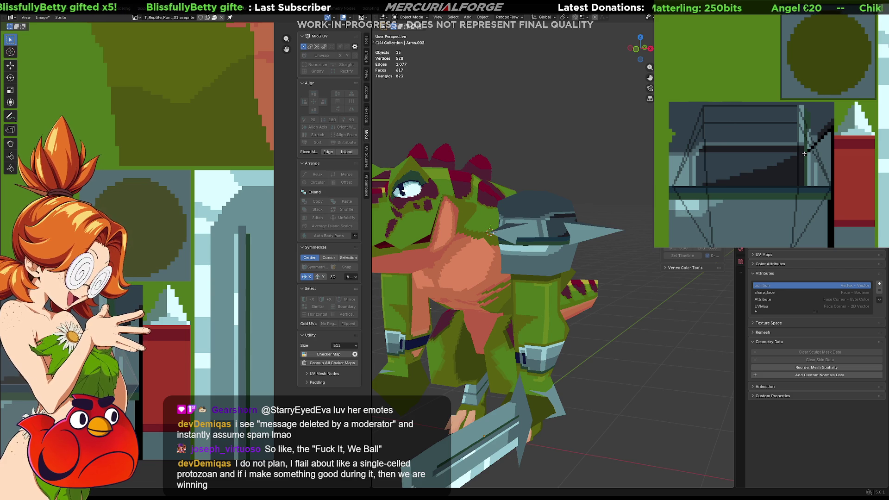
mouse_move(802, 158)
left_mouse_down()
mouse_move(774, 178)
mouse_move(671, 196)
left_mouse_up()
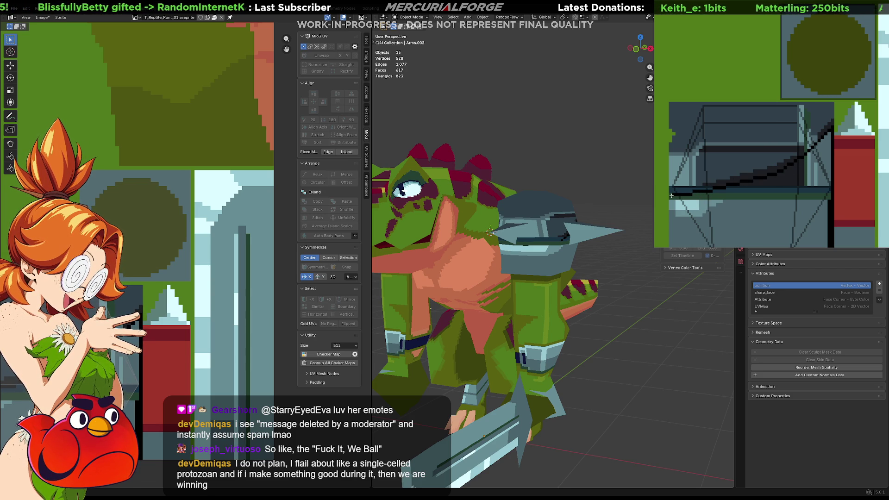
Fill every light, teal and banded region below the diagonal line black
left_click(708, 214)
left_click(707, 204)
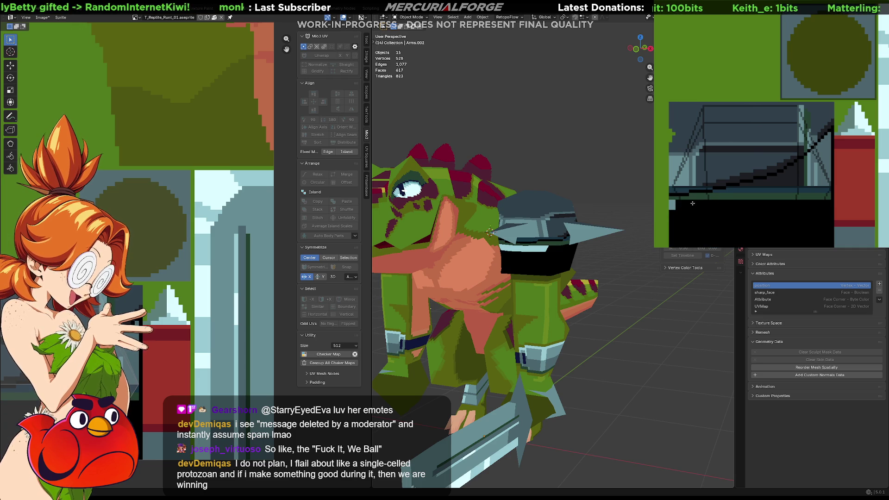
left_click(703, 198)
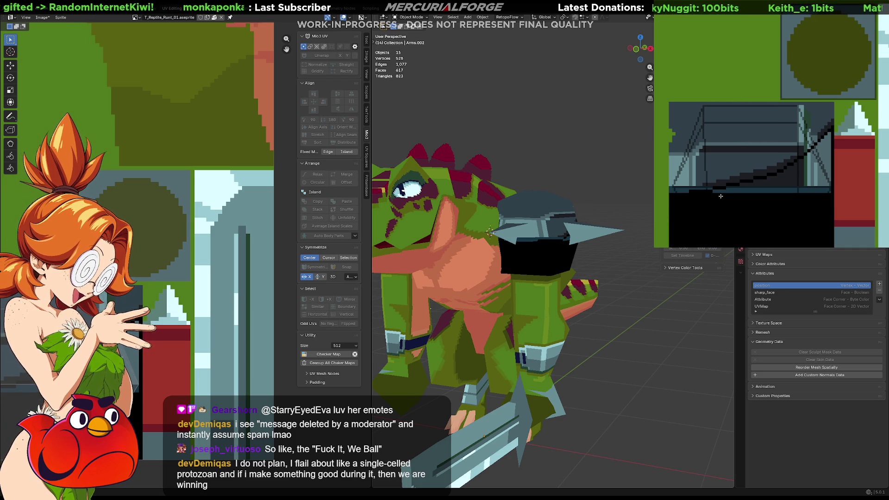
left_click(714, 192)
left_click(815, 157)
left_click(814, 176)
left_click(813, 176)
left_click(800, 174)
left_click(804, 174)
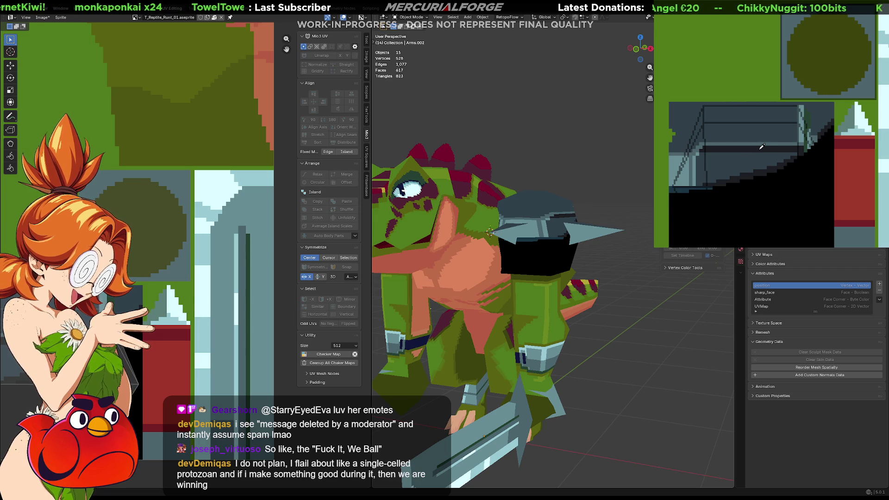
left_click(748, 154)
left_click(695, 164)
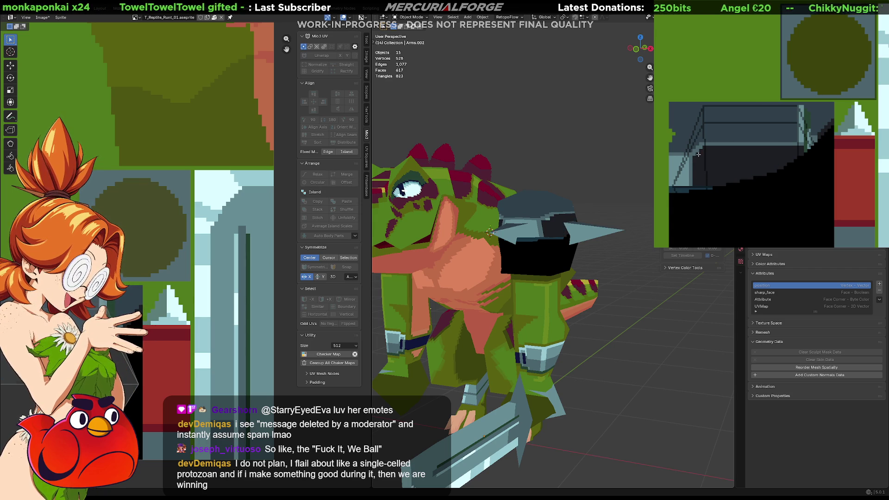
left_click(683, 172)
scroll(532, 255, "down", 5)
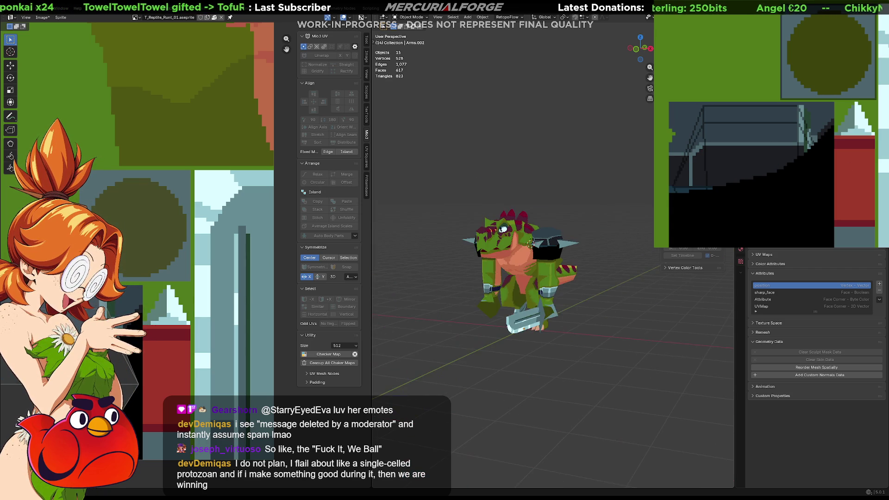
Orbit slightly around the reptile warrior and zoom in close on the shoulder pad
mouse_move(463, 273)
middle_mouse_down()
mouse_move(396, 278)
mouse_move(482, 270)
middle_mouse_up()
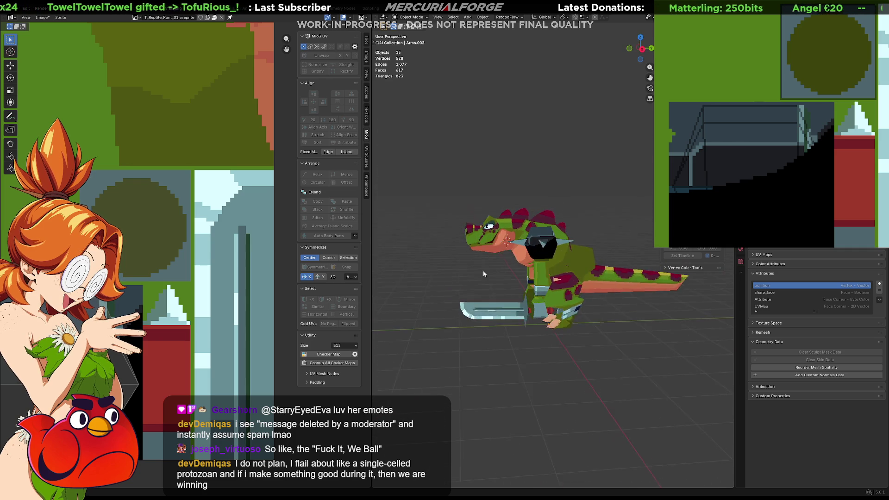
scroll(484, 270, "up", 5)
scroll(495, 269, "up", 1)
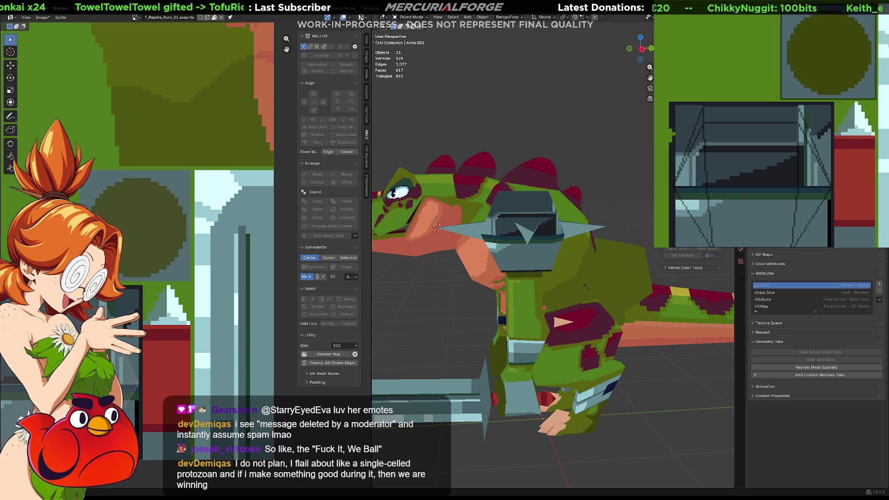
Fill the pad region dark and its upper rectangle a lighter blue-grey
left_click(720, 136)
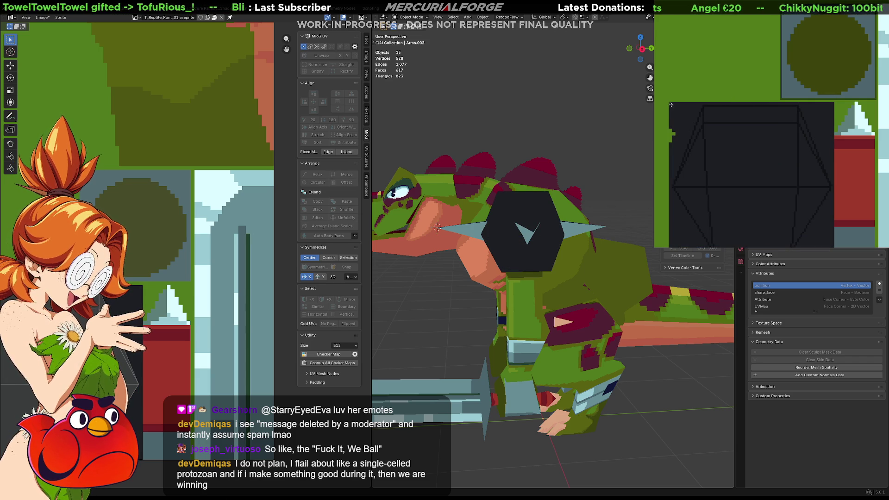
mouse_move(673, 105)
left_mouse_down()
mouse_move(815, 155)
mouse_move(831, 171)
left_mouse_up()
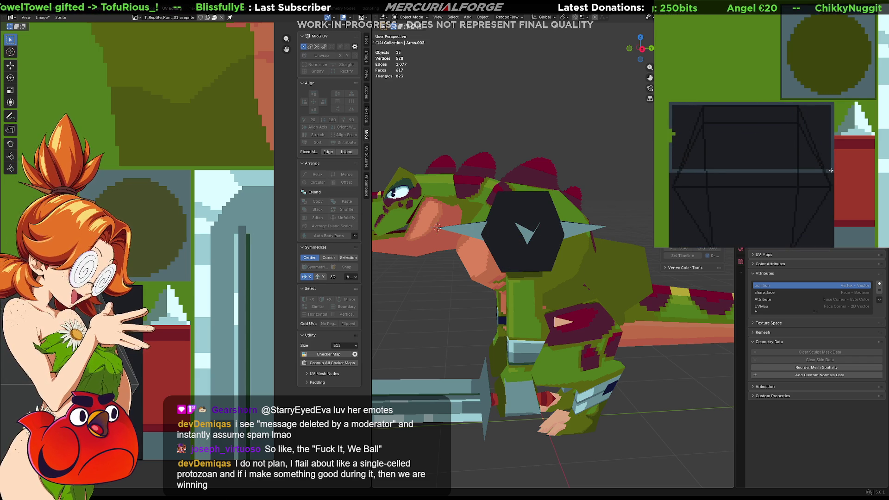
left_click(790, 146)
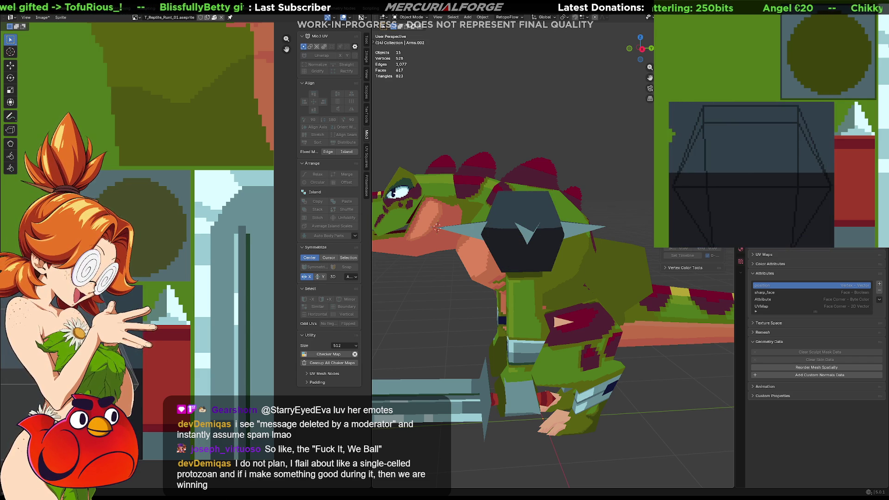
Brush dark and light diagonal shading strokes across the pad and darken its right edge
left_click_drag(670, 165, 832, 172)
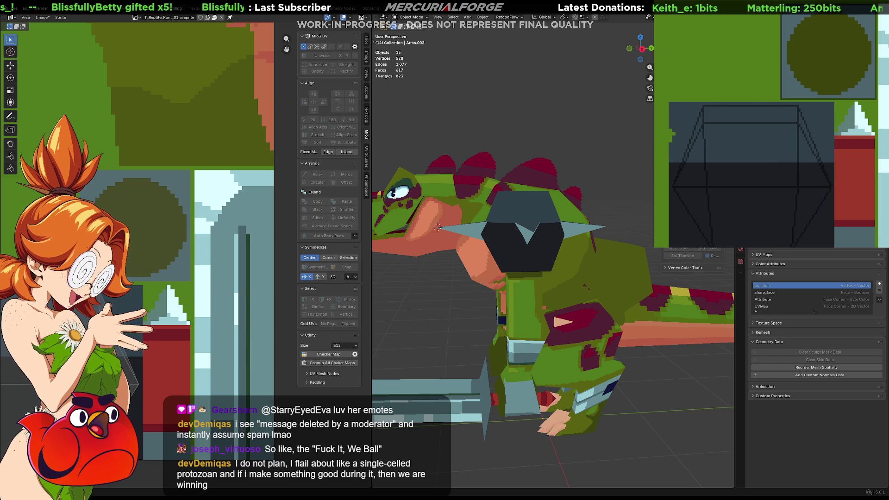
mouse_move(672, 204)
left_mouse_down()
mouse_move(743, 218)
mouse_move(671, 234)
mouse_move(833, 247)
mouse_move(672, 218)
left_mouse_up()
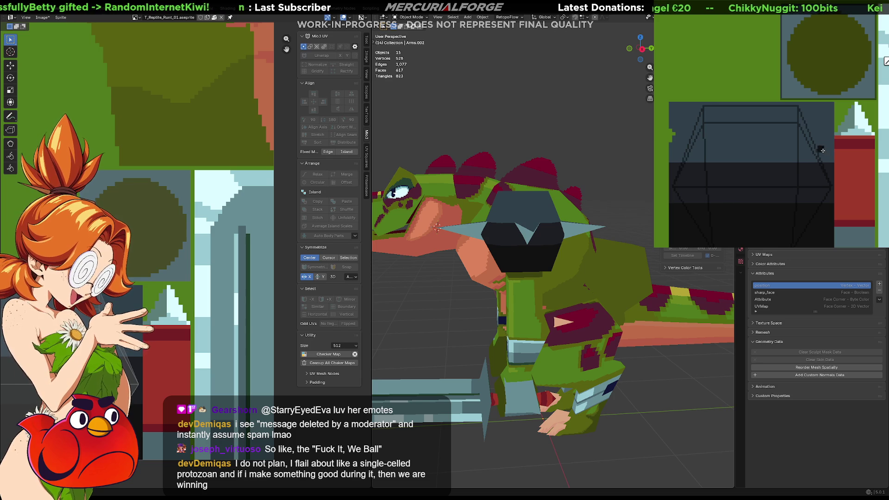
left_click_drag(826, 163, 674, 206)
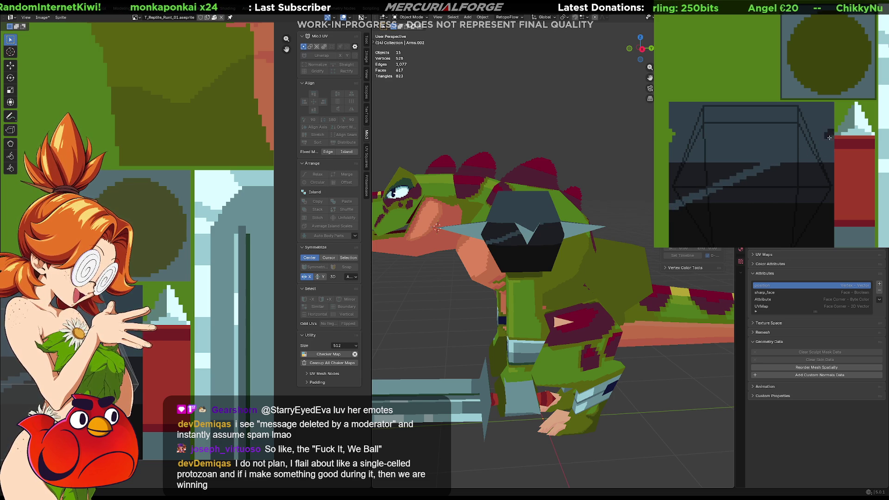
left_click_drag(831, 136, 734, 199)
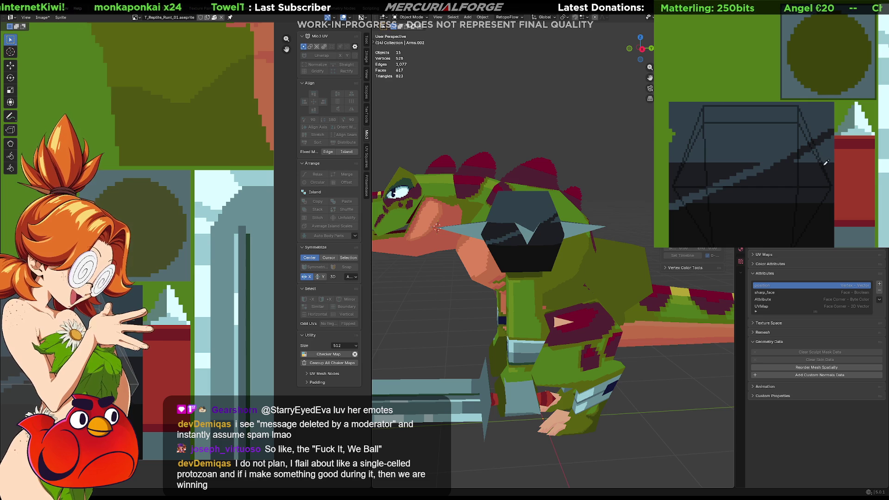
left_click_drag(829, 139, 821, 165)
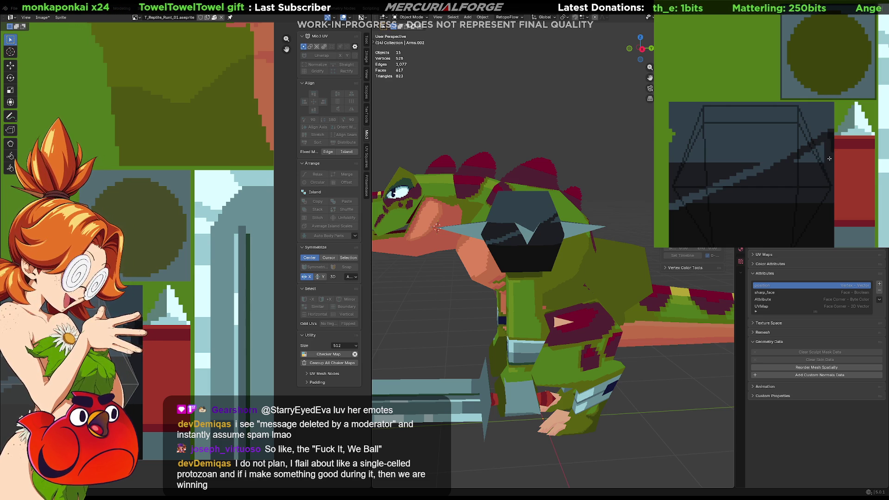
left_click_drag(829, 141, 829, 157)
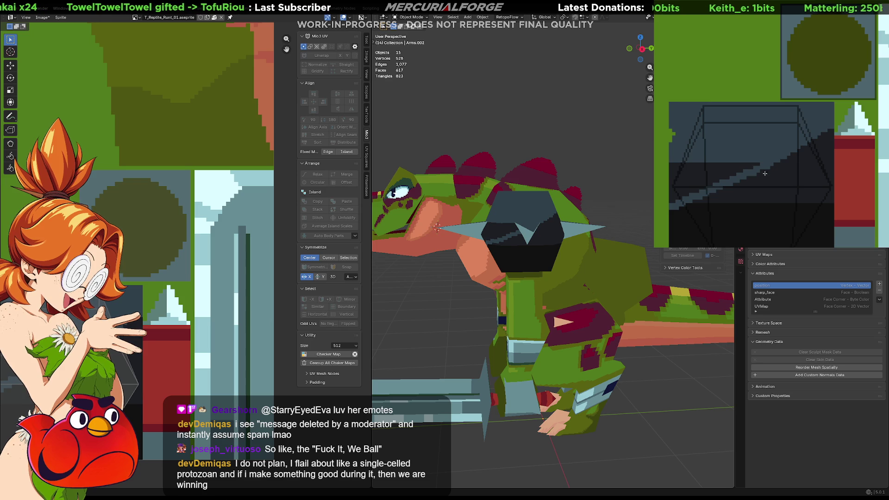
mouse_move(775, 153)
left_mouse_down()
mouse_move(706, 180)
mouse_move(713, 169)
mouse_move(676, 201)
left_mouse_up()
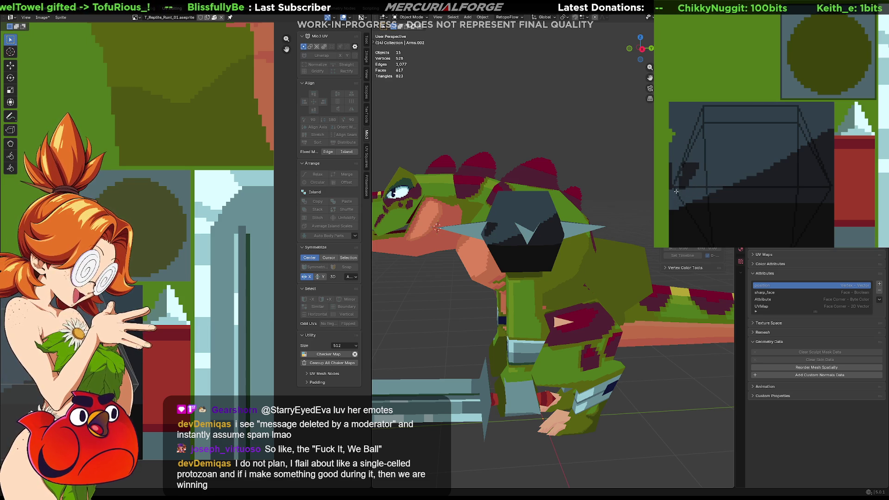
Undo the last dark paint marks and pan the texture right to show more of the pad
key("ctrl+z")
key("ctrl+z")
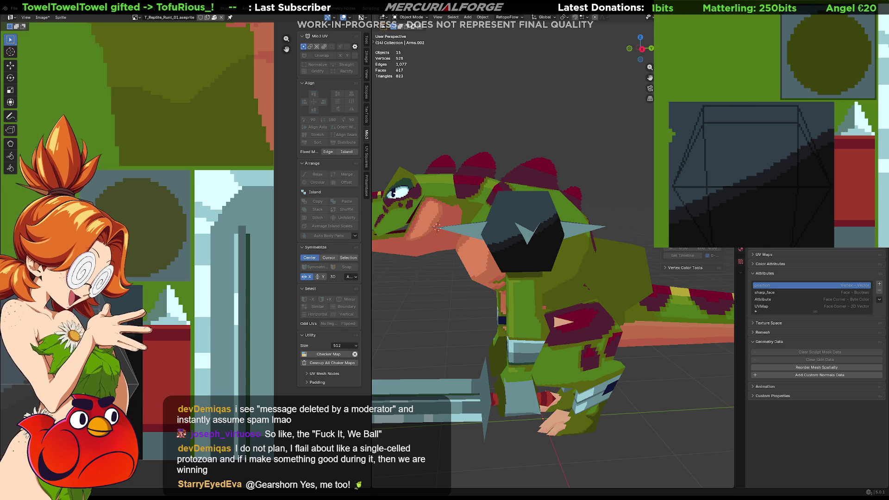
middle_click_drag(823, 140, 833, 136)
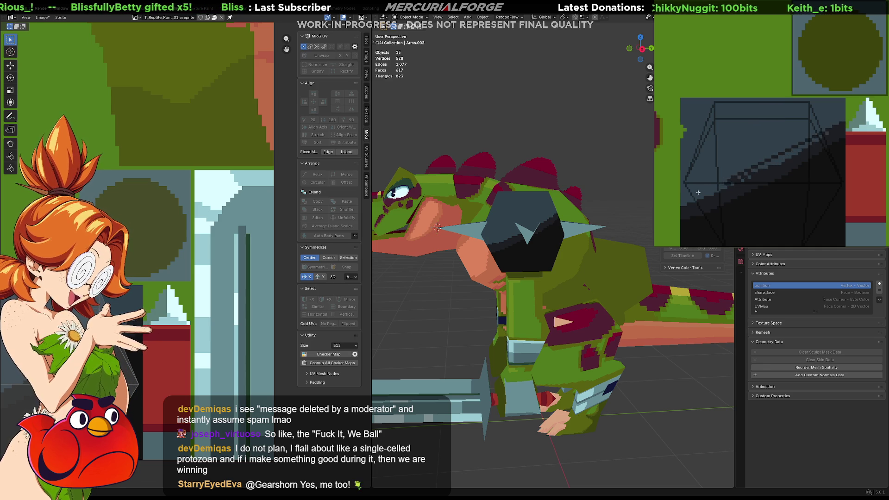
middle_click_drag(755, 171, 761, 172)
middle_click_drag(732, 199, 754, 199)
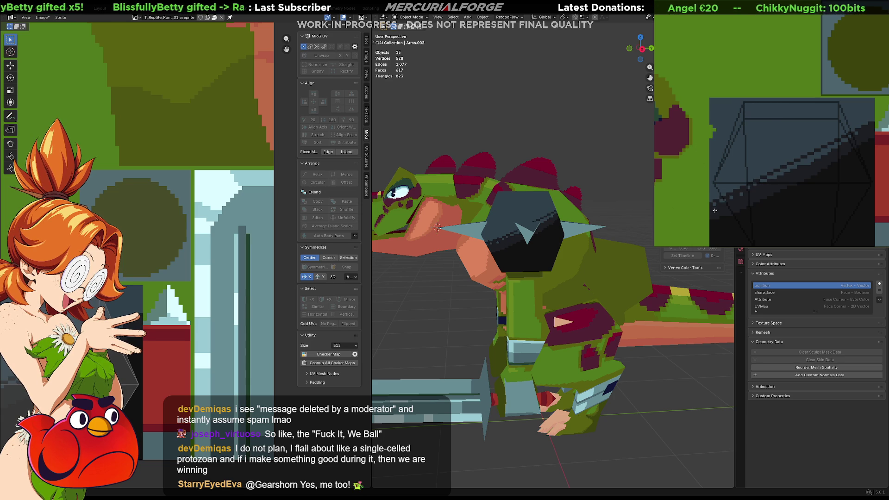
Lighten the dark pad area with a short stroke and fill, then orbit to a front view of both pads
left_click_drag(747, 211, 769, 210)
left_click(804, 187)
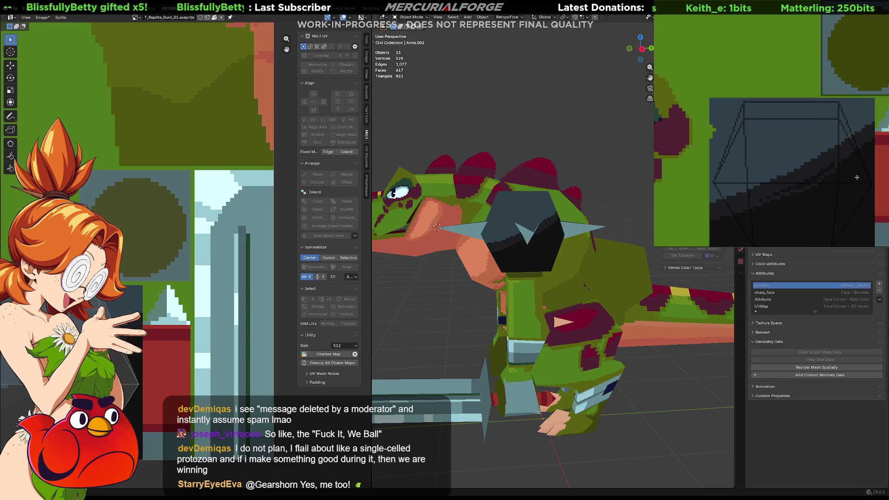
mouse_move(871, 186)
middle_mouse_down()
mouse_move(720, 170)
mouse_move(764, 156)
mouse_move(850, 151)
middle_mouse_up()
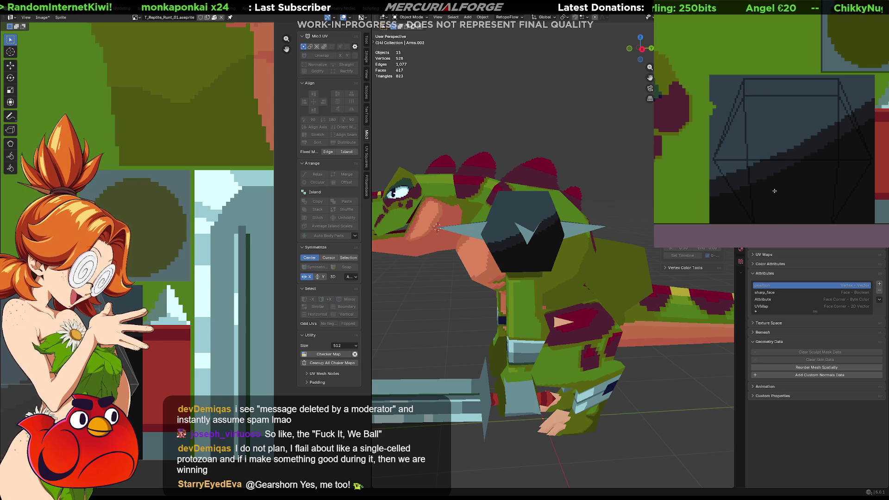
mouse_move(509, 288)
middle_mouse_down()
mouse_move(639, 291)
mouse_move(572, 274)
middle_mouse_up()
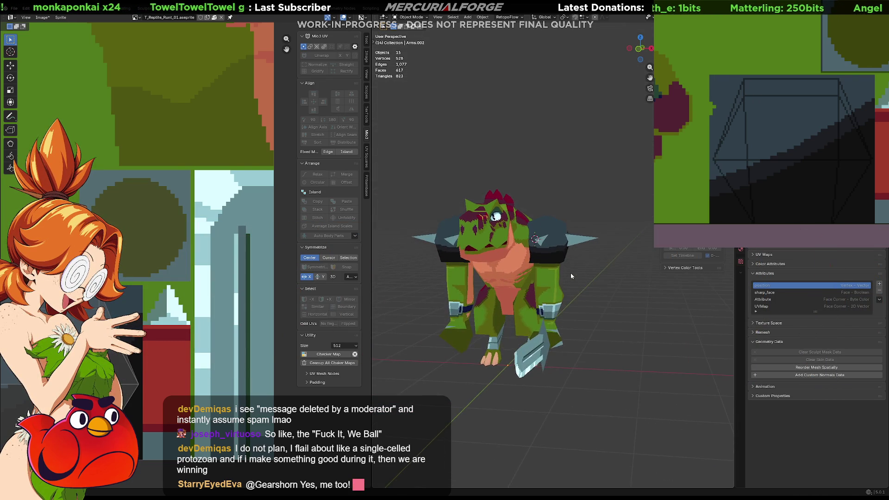
Orbit to a rear three-quarter view and select the shoulder pad, cancelling a trial rotation
scroll(570, 273, "up", 3)
mouse_move(586, 287)
middle_mouse_down()
mouse_move(443, 281)
mouse_move(592, 279)
mouse_move(583, 288)
middle_mouse_up()
left_click(551, 252)
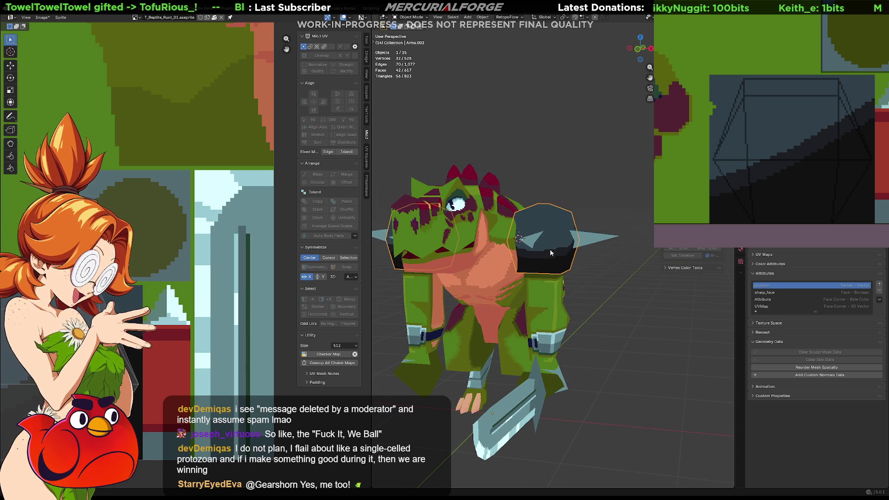
key("r")
key("x")
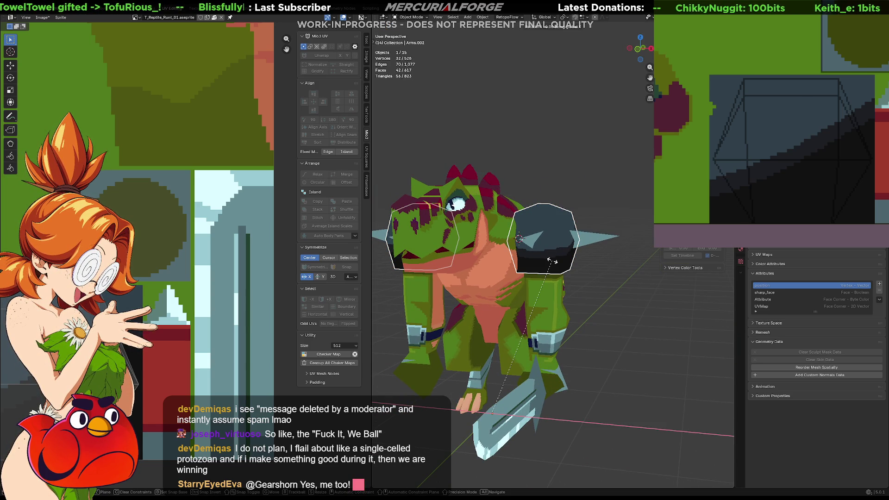
left_click(552, 261)
key("period")
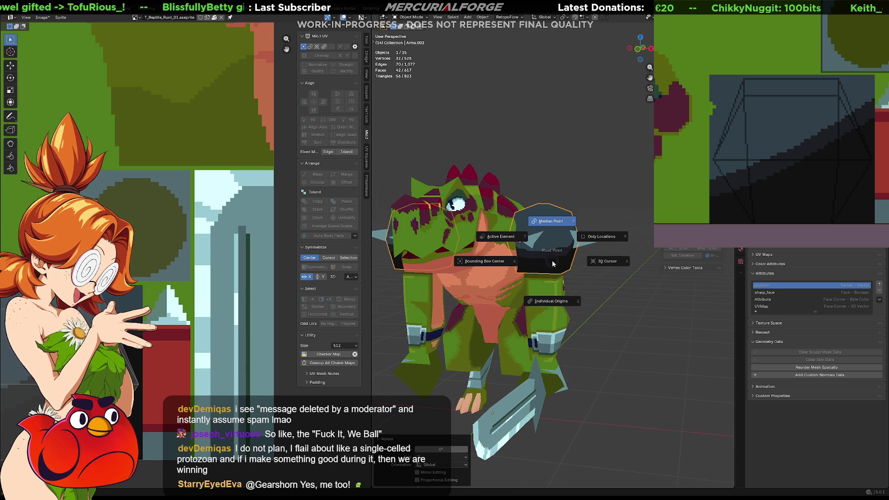
key("Escape")
Rotate the whole shoulder pad mesh 90° around Z, then return to Object Mode
key("Tab")
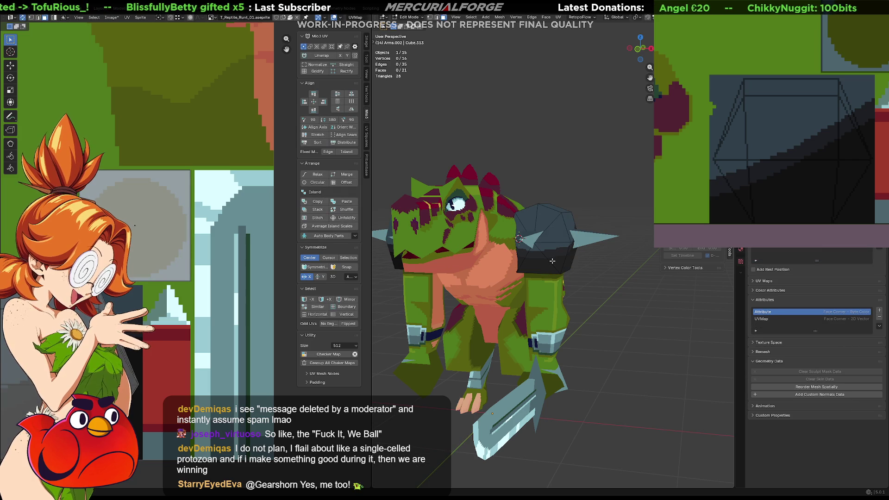
key("a")
type("rz")
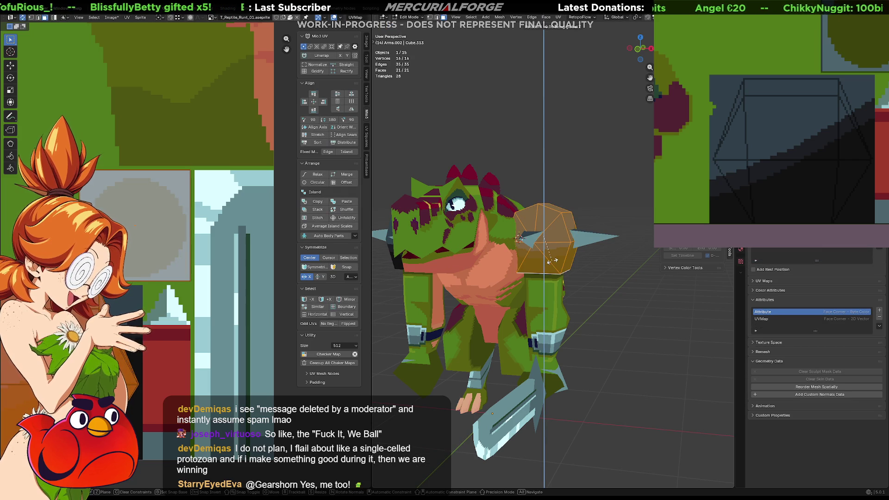
type("90")
key("Return")
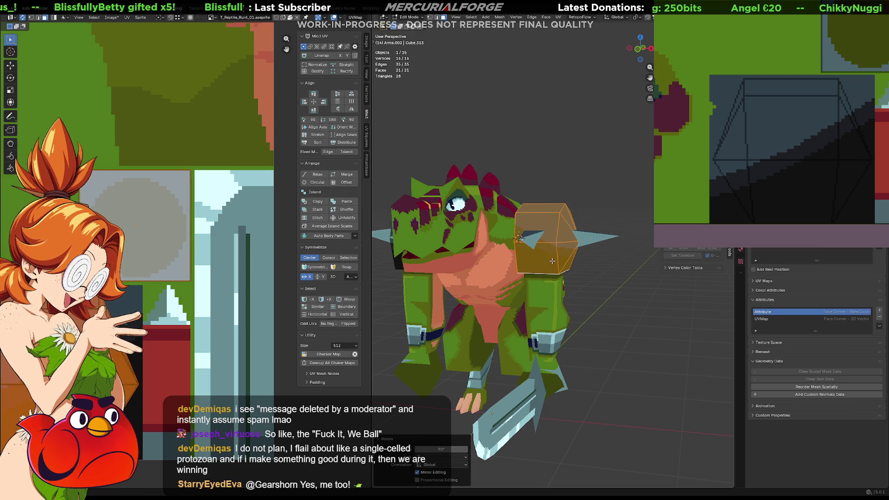
key("alt+a")
key("Tab")
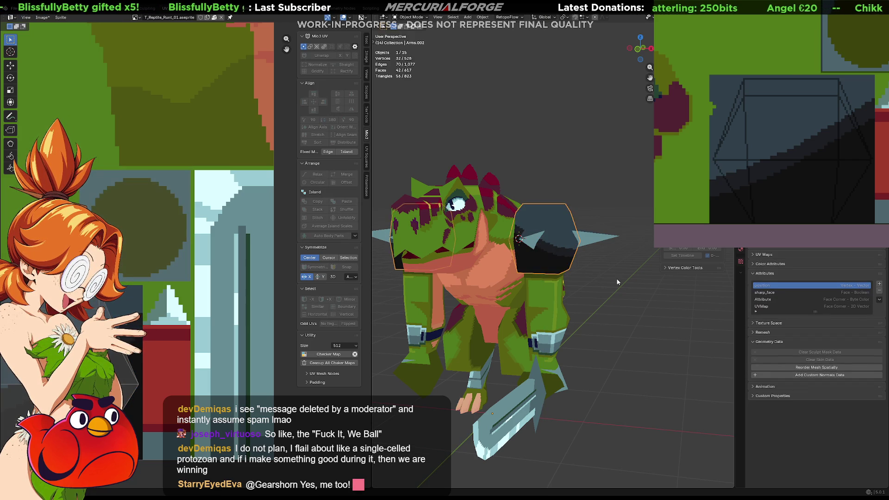
mouse_move(651, 285)
middle_mouse_down()
mouse_move(428, 291)
mouse_move(641, 283)
mouse_move(616, 286)
middle_mouse_up()
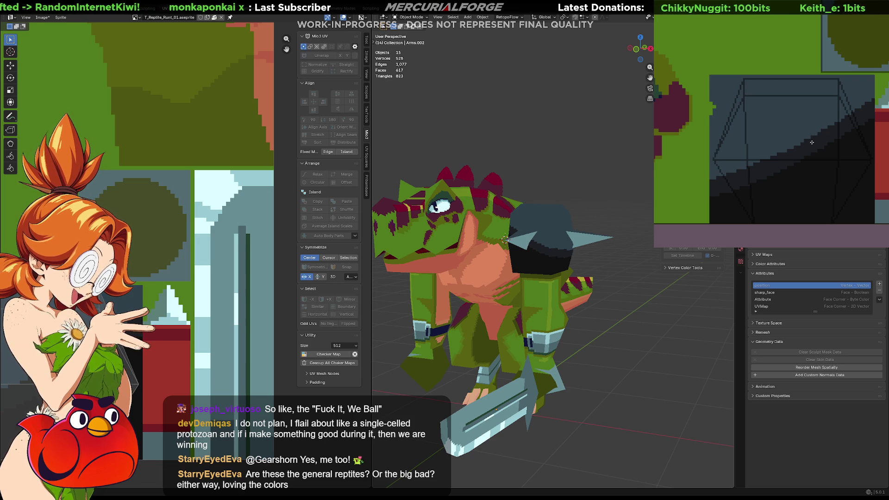
mouse_move(574, 283)
middle_mouse_down()
mouse_move(556, 282)
mouse_move(604, 271)
mouse_move(615, 258)
mouse_move(601, 259)
middle_mouse_up()
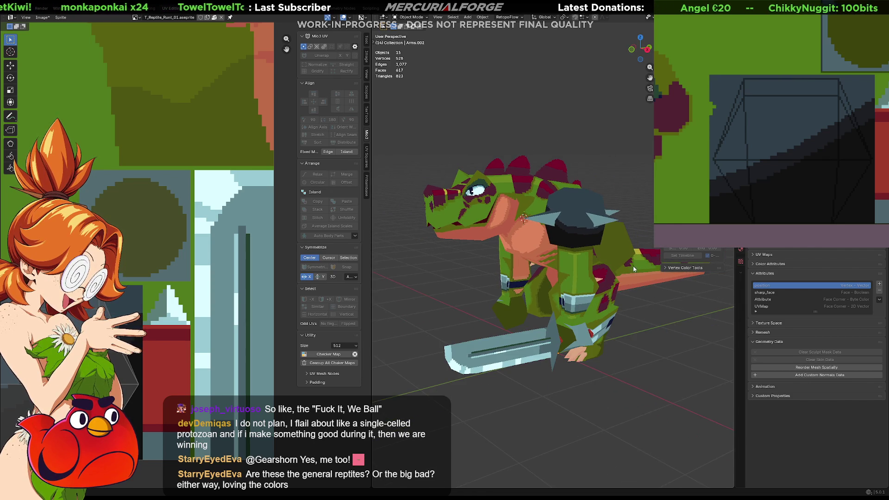
left_click(752, 273)
middle_click_drag(671, 309, 631, 318)
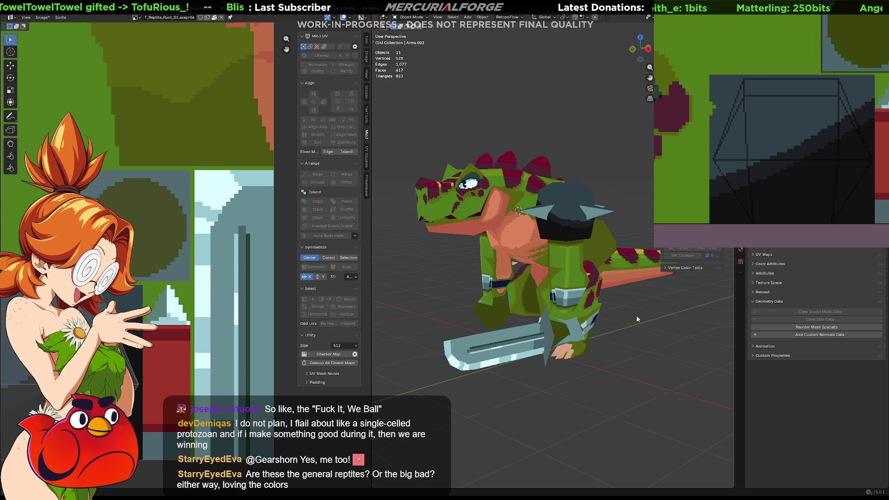
mouse_move(774, 89)
middle_mouse_down()
mouse_move(771, 122)
mouse_move(769, 114)
middle_mouse_up()
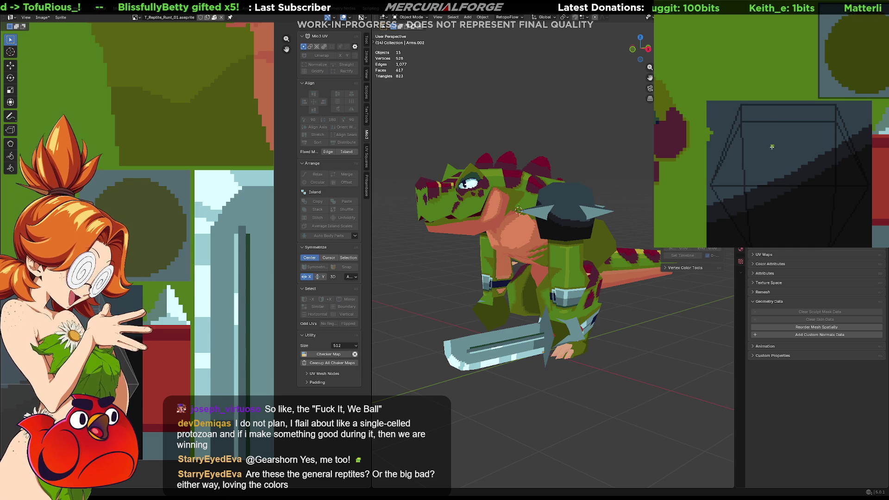
left_click(781, 160)
key("ctrl+z")
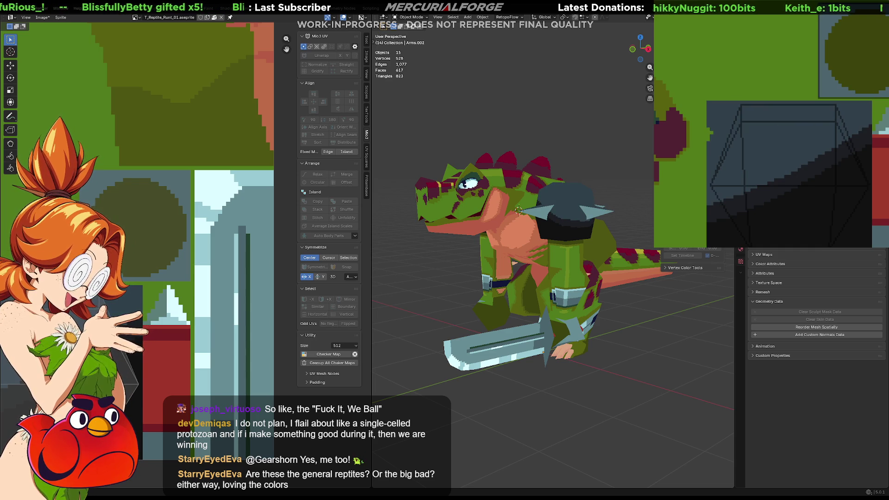
scroll(839, 116, "right", 3)
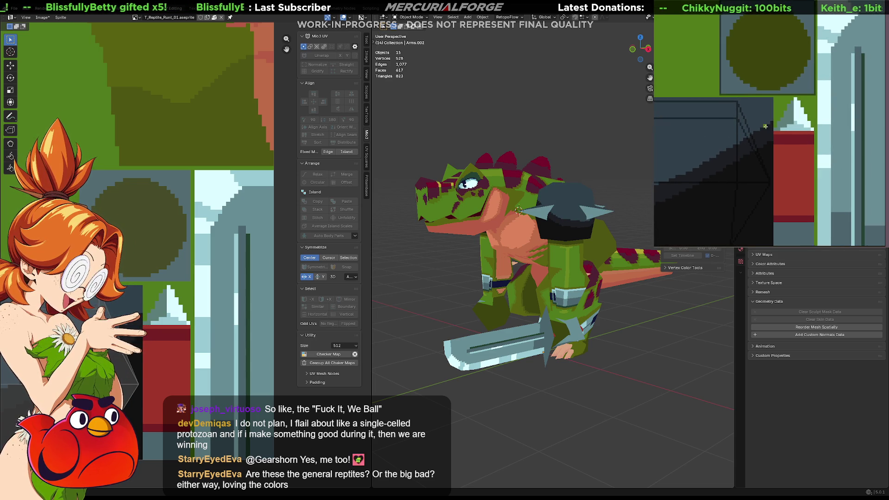
Bucket-fill the pad texture's dark regions and black stripe with light blue-grey
left_click(716, 132)
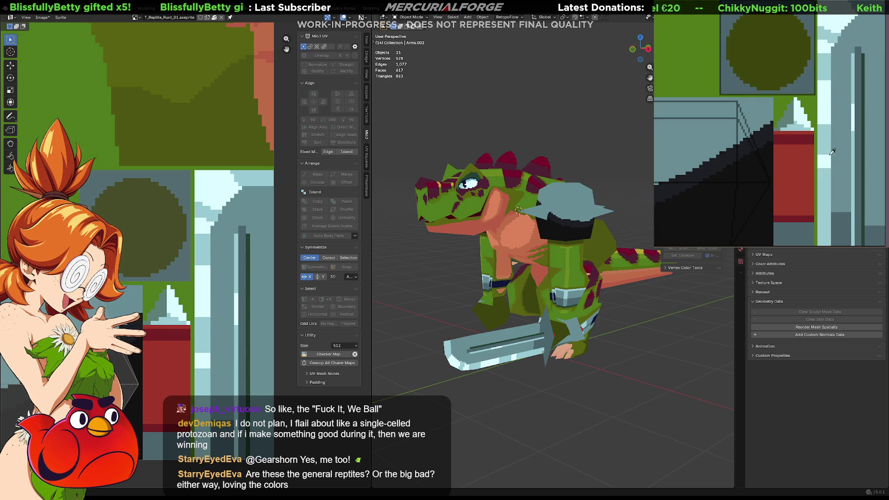
left_click(748, 168)
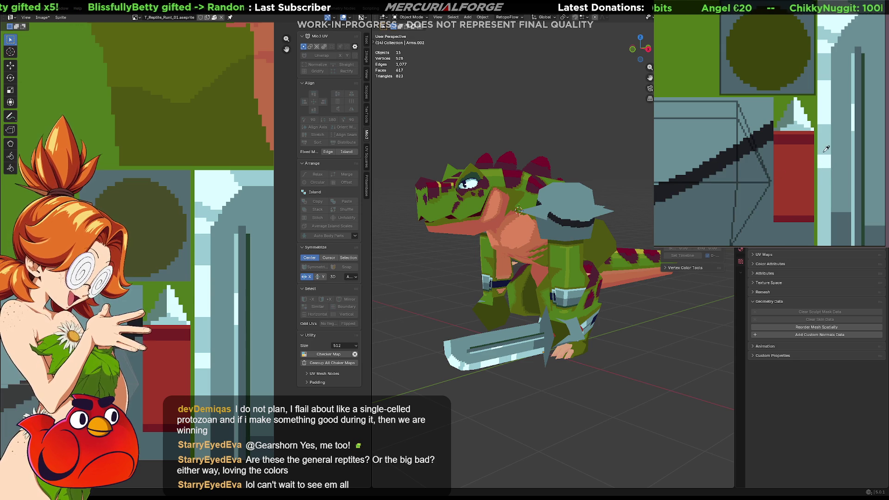
left_click(718, 136)
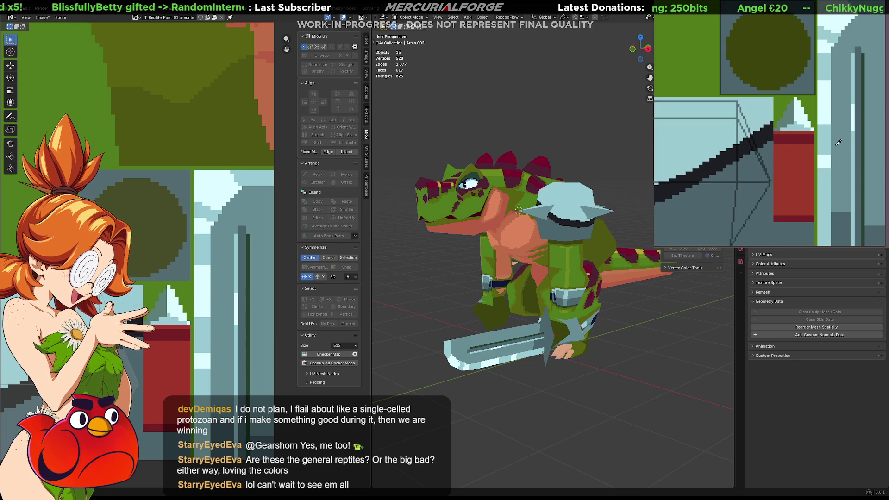
left_click(763, 141)
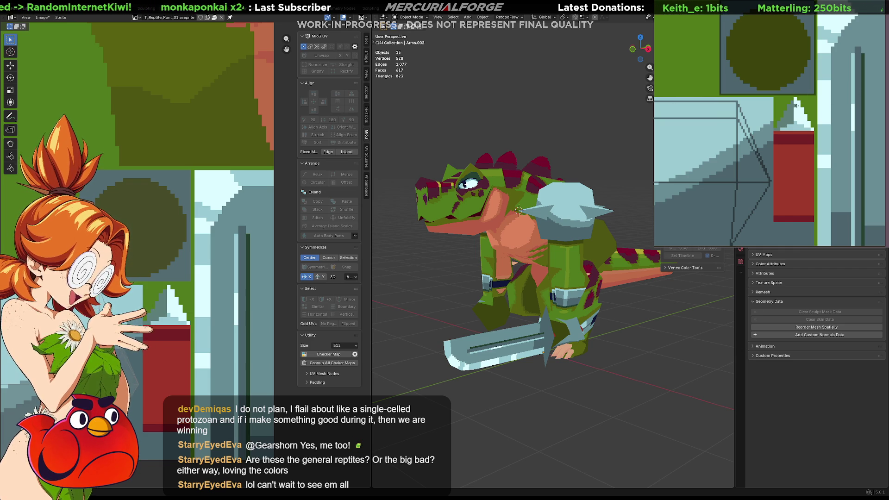
mouse_move(595, 300)
middle_mouse_down()
mouse_move(630, 269)
mouse_move(594, 300)
mouse_move(608, 283)
middle_mouse_up()
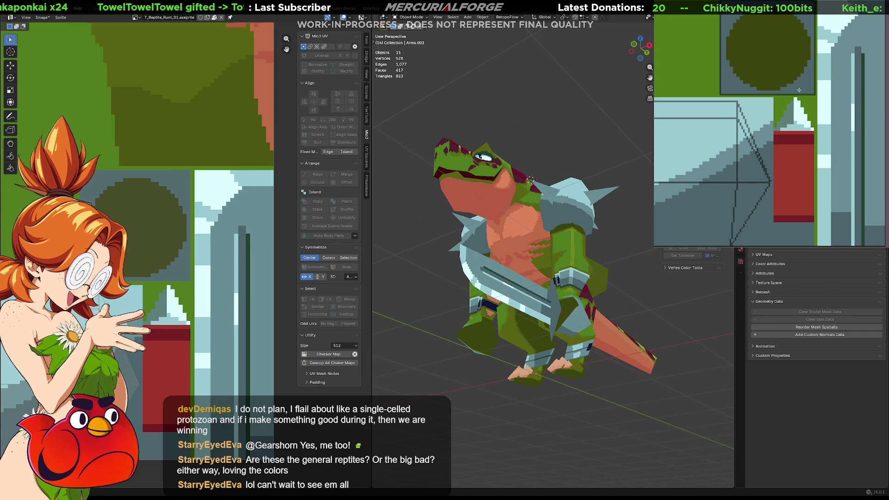
left_click(719, 86)
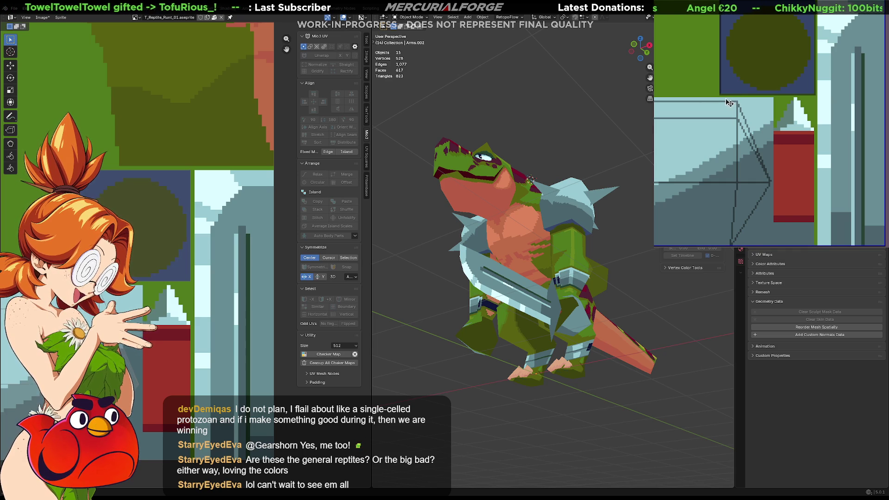
key("ctrl+z")
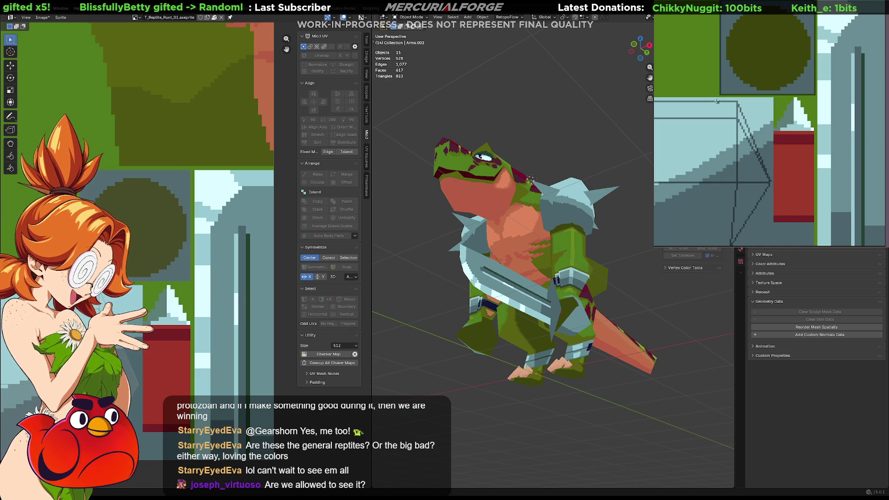
mouse_move(546, 296)
middle_mouse_down()
mouse_move(576, 314)
mouse_move(561, 328)
mouse_move(542, 290)
mouse_move(515, 276)
mouse_move(428, 274)
mouse_move(701, 305)
mouse_move(636, 314)
mouse_move(572, 305)
mouse_move(582, 324)
mouse_move(563, 288)
mouse_move(557, 296)
mouse_move(643, 305)
mouse_move(594, 307)
mouse_move(648, 299)
mouse_move(648, 310)
mouse_move(628, 322)
mouse_move(554, 306)
mouse_move(432, 301)
mouse_move(701, 296)
mouse_move(410, 304)
mouse_move(394, 315)
mouse_move(715, 309)
mouse_move(551, 296)
mouse_move(716, 285)
mouse_move(389, 273)
mouse_move(442, 292)
mouse_move(409, 302)
mouse_move(721, 307)
middle_mouse_up()
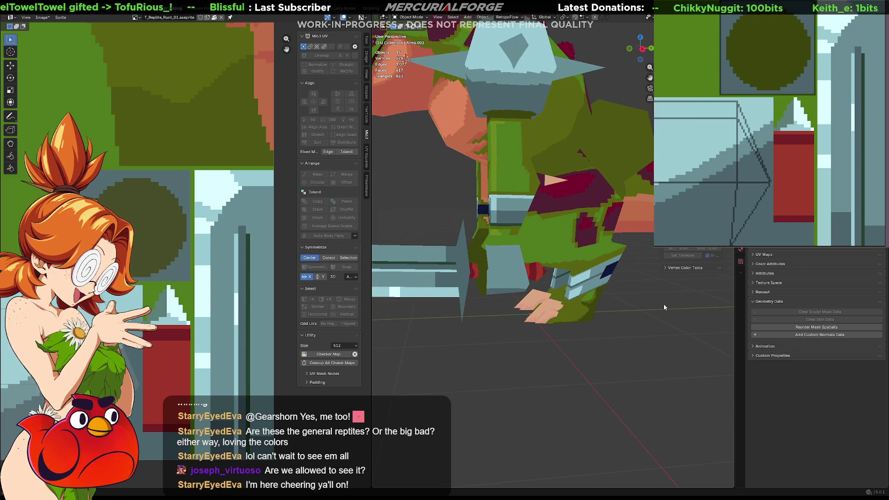
middle_click_drag(664, 307, 645, 303)
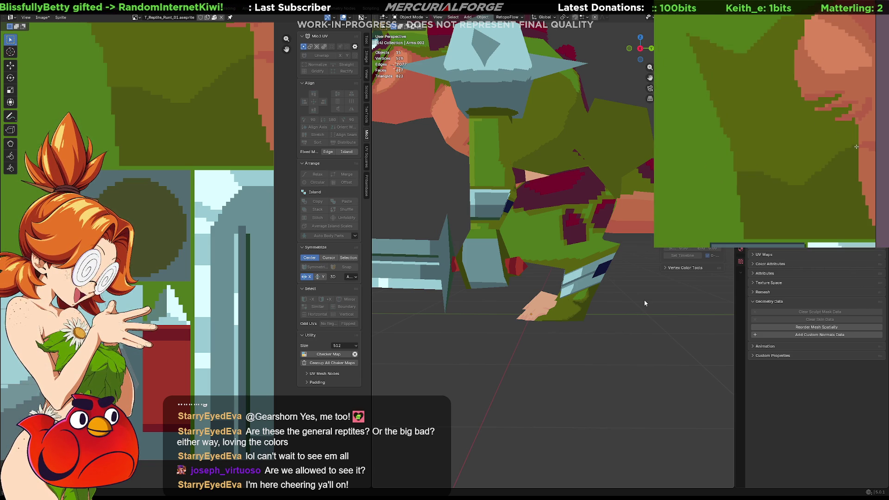
mouse_move(815, 126)
left_mouse_down()
mouse_move(793, 220)
mouse_move(816, 176)
mouse_move(797, 176)
mouse_move(803, 145)
mouse_move(814, 186)
left_mouse_up()
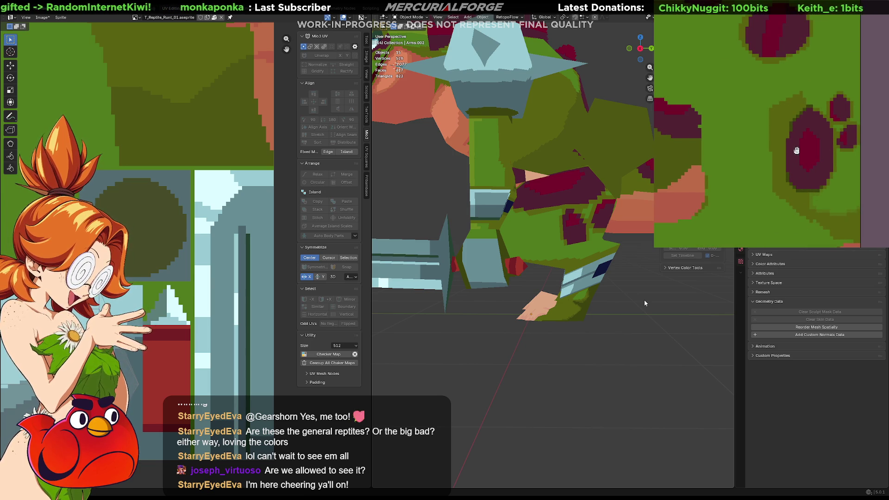
left_click(807, 100)
key("ctrl+z")
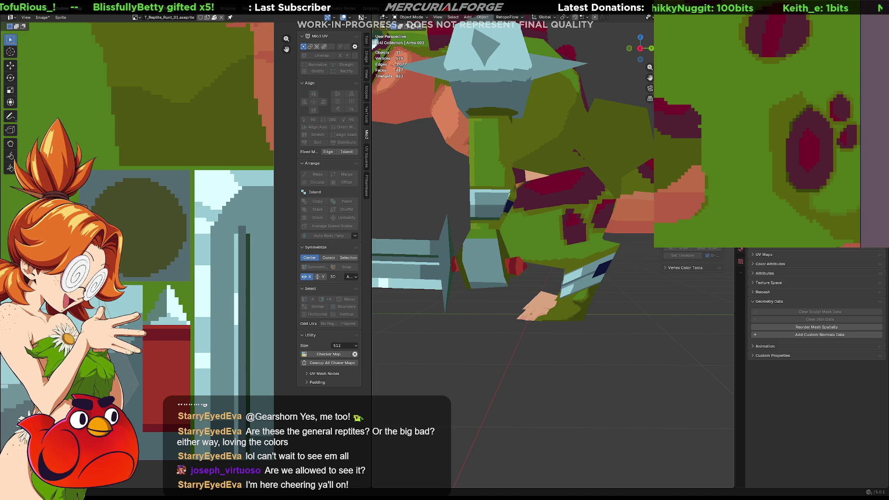
Pan the texture view across regions until the green skin with dark maroon spots shows
mouse_move(759, 153)
middle_mouse_down()
mouse_move(813, 172)
mouse_move(849, 132)
mouse_move(821, 78)
middle_mouse_up()
mouse_move(813, 128)
middle_mouse_down()
mouse_move(842, 156)
mouse_move(871, 160)
mouse_move(840, 169)
middle_mouse_up()
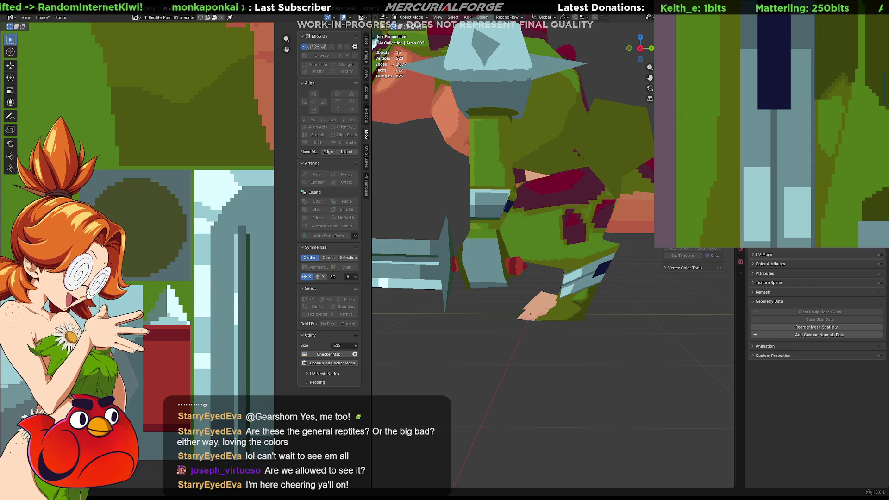
middle_click_drag(768, 130, 796, 120)
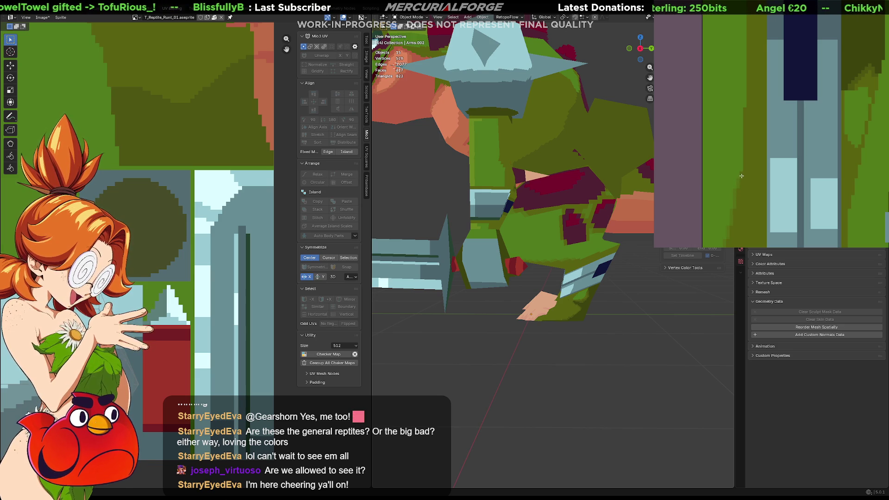
middle_click_drag(749, 157, 754, 230)
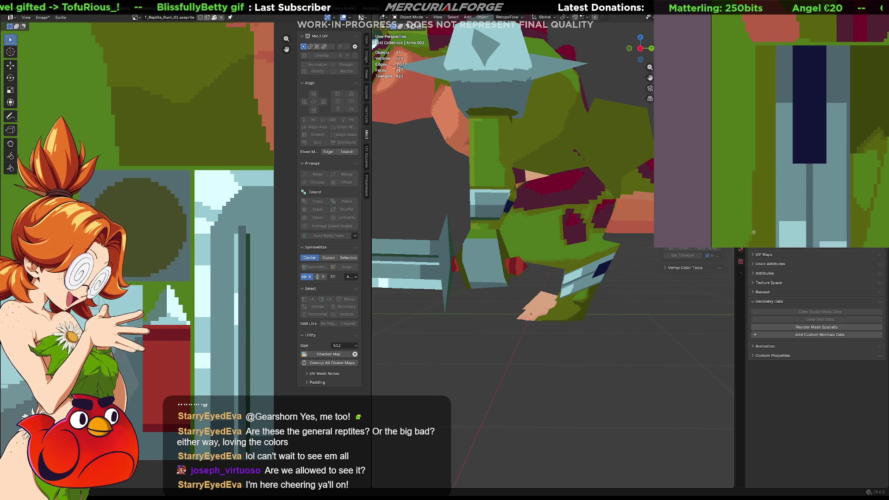
middle_click_drag(754, 172, 755, 224)
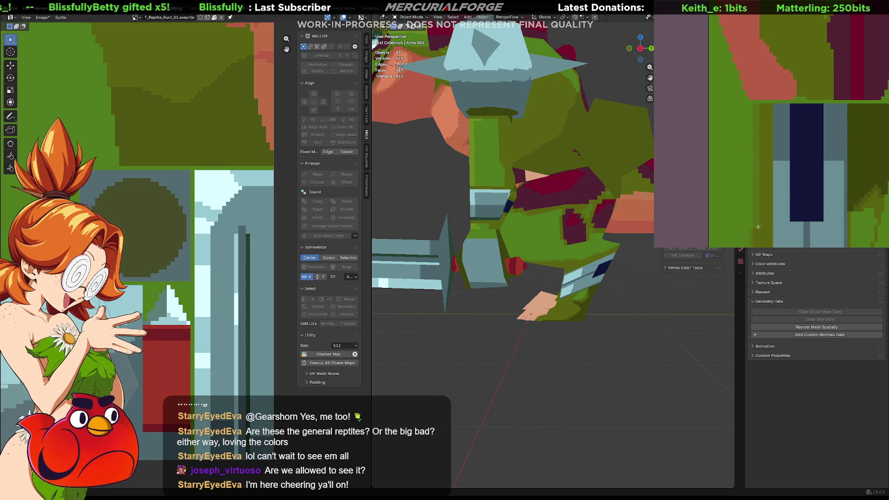
middle_click_drag(757, 231, 781, 137)
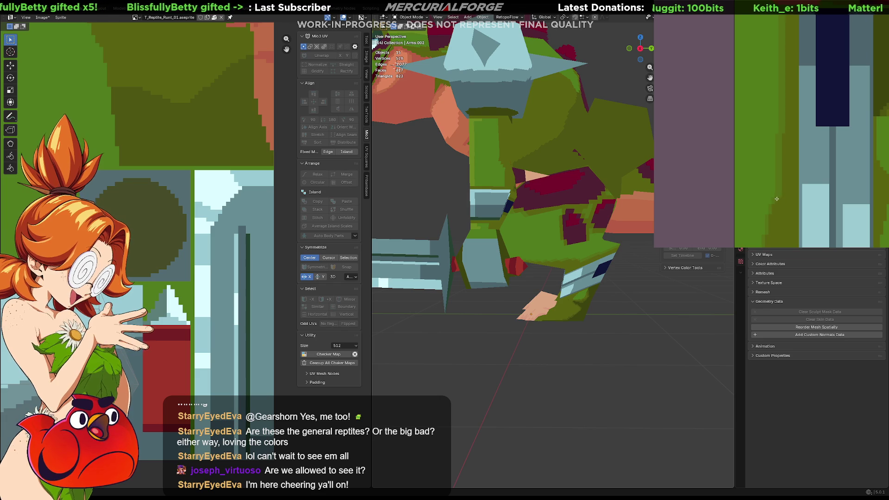
middle_click_drag(777, 202, 789, 141)
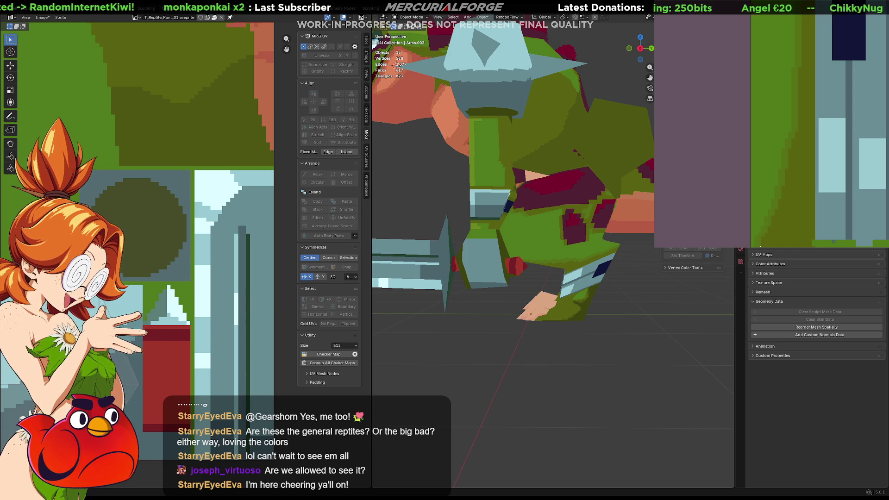
left_click_drag(799, 194, 783, 206)
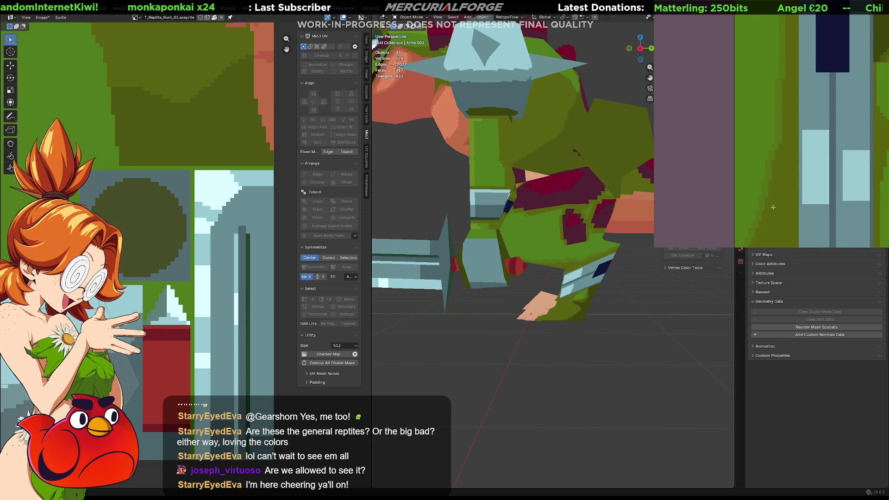
mouse_move(817, 110)
left_mouse_down()
mouse_move(799, 138)
mouse_move(718, 182)
mouse_move(773, 135)
mouse_move(745, 111)
left_mouse_up()
scroll(799, 138, "down", 5)
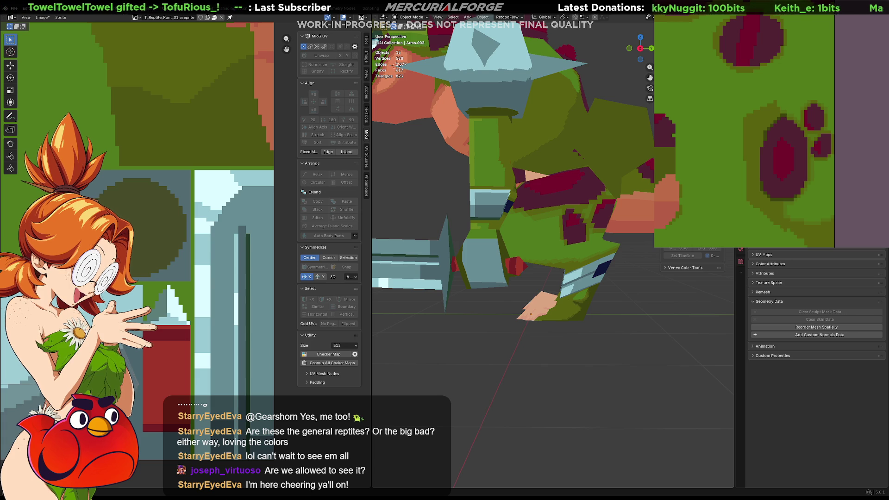
Zoom out, orbit and recentre the viewport to frame the whole reptile
scroll(649, 301, "down", 8)
mouse_move(556, 301)
middle_mouse_down()
mouse_move(649, 304)
mouse_move(726, 287)
mouse_move(397, 289)
mouse_move(709, 288)
mouse_move(657, 297)
mouse_move(391, 293)
mouse_move(731, 295)
mouse_move(722, 295)
middle_mouse_up()
scroll(546, 217, "up", 2)
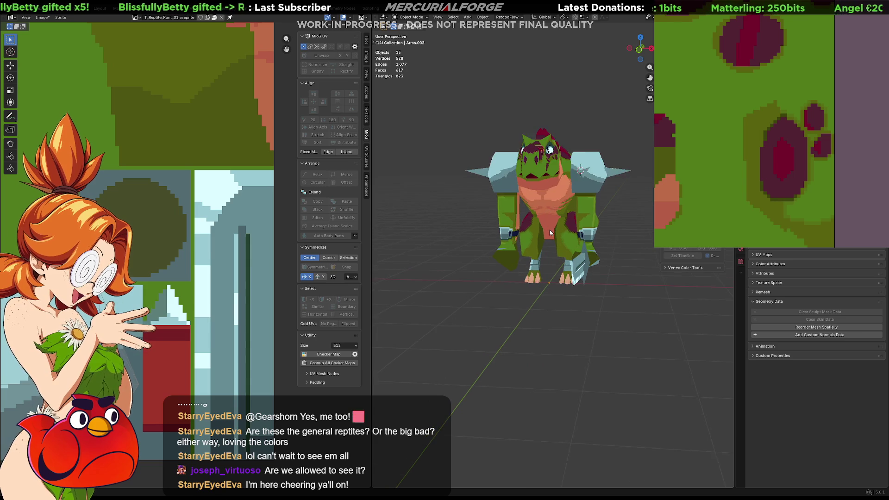
scroll(606, 199, "up", 2)
mouse_move(599, 218)
middle_mouse_down("shift")
mouse_move(530, 270)
mouse_move(596, 254)
mouse_move(598, 243)
mouse_move(558, 242)
middle_mouse_up("shift")
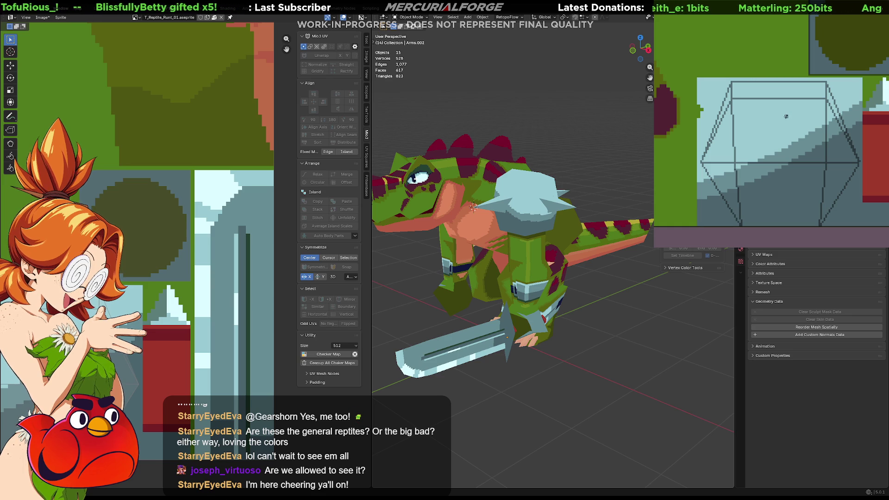
Sketch trial strokes on the pad texture, undo them, and select the shoulder pad piece
mouse_move(788, 130)
left_mouse_down()
mouse_move(812, 160)
mouse_move(772, 160)
mouse_move(773, 135)
left_mouse_up()
left_click_drag(768, 136, 742, 147)
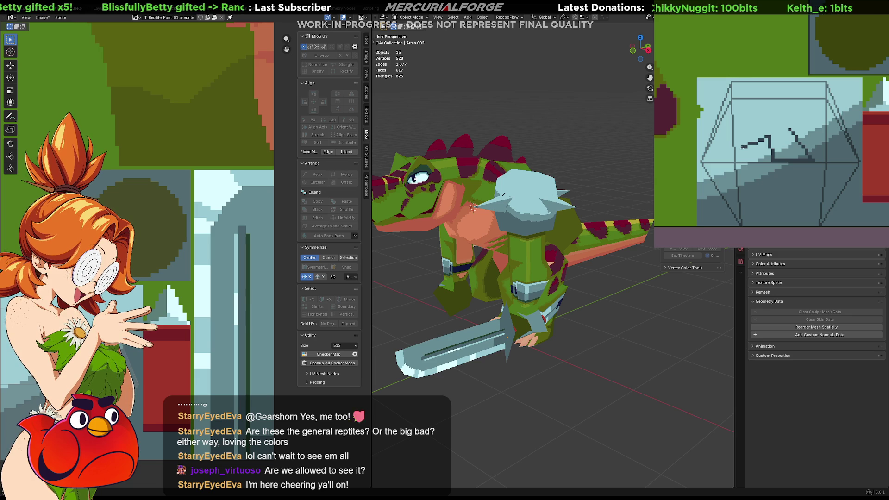
mouse_move(744, 146)
left_mouse_down()
mouse_move(761, 125)
mouse_move(736, 119)
mouse_move(759, 103)
mouse_move(796, 105)
mouse_move(790, 128)
left_mouse_up()
key("ctrl+z")
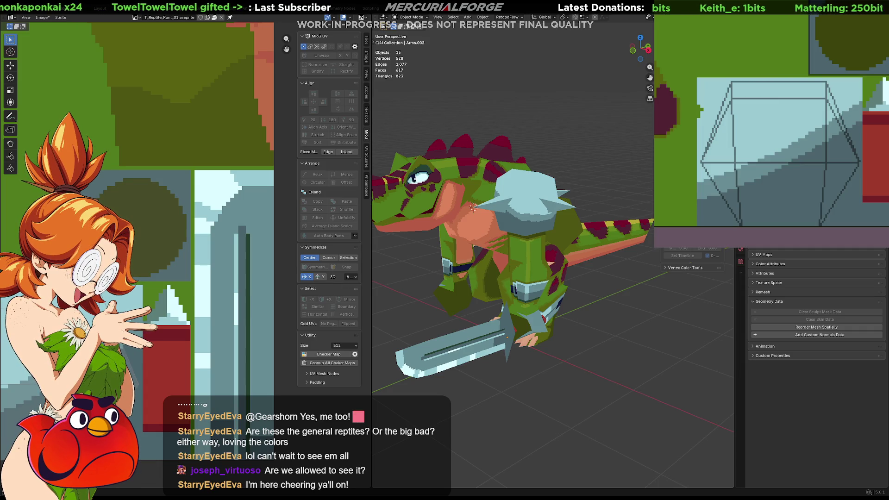
left_click(521, 187)
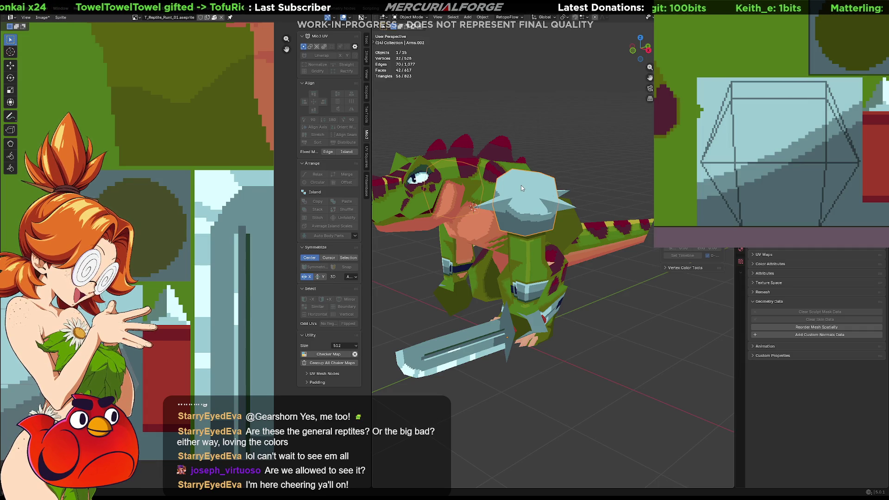
Rotate the full shoulder pad mesh a quarter turn about Z, then draw and undo a curved stroke
key("Tab")
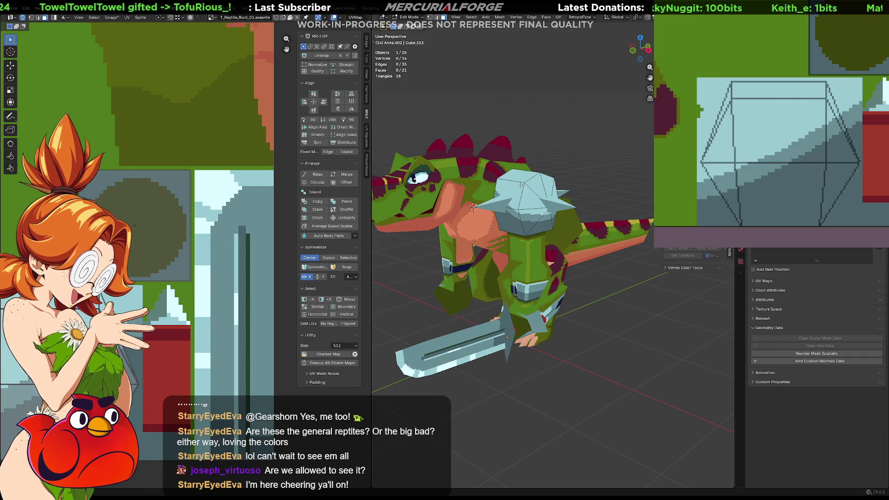
key("a")
key("r")
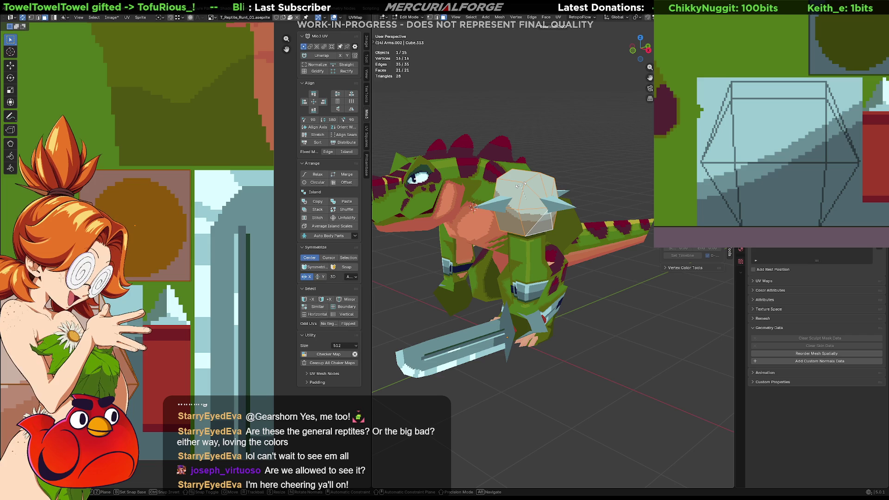
key("z")
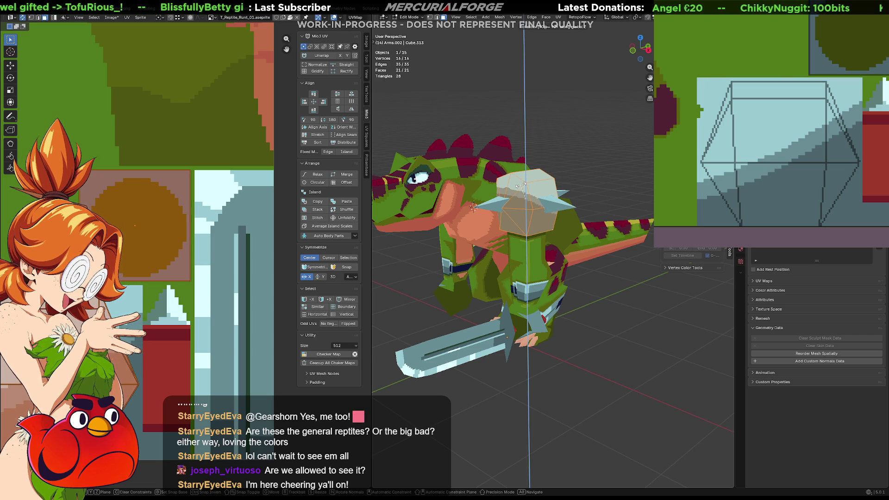
type("90")
key("Return")
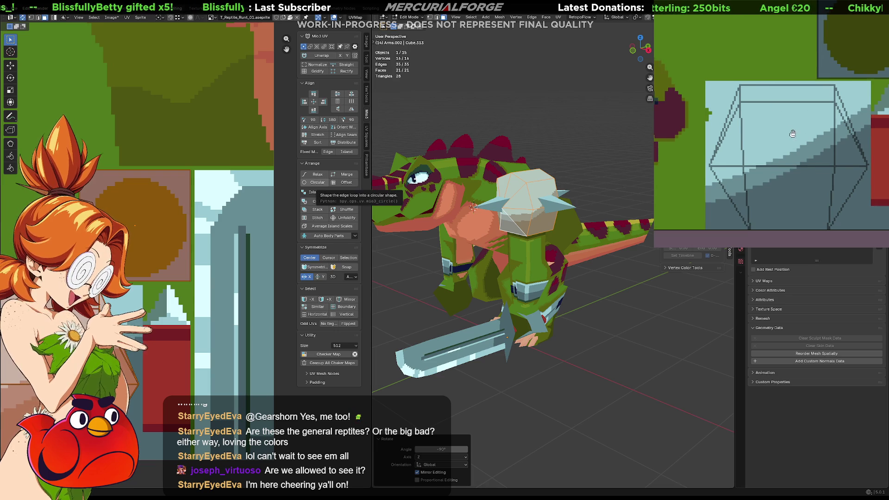
mouse_move(782, 130)
left_mouse_down()
mouse_move(822, 135)
mouse_move(823, 123)
mouse_move(785, 135)
mouse_move(825, 121)
mouse_move(799, 112)
mouse_move(774, 128)
mouse_move(769, 144)
mouse_move(797, 150)
mouse_move(797, 167)
left_mouse_up()
key("ctrl+z")
key("ctrl+z")
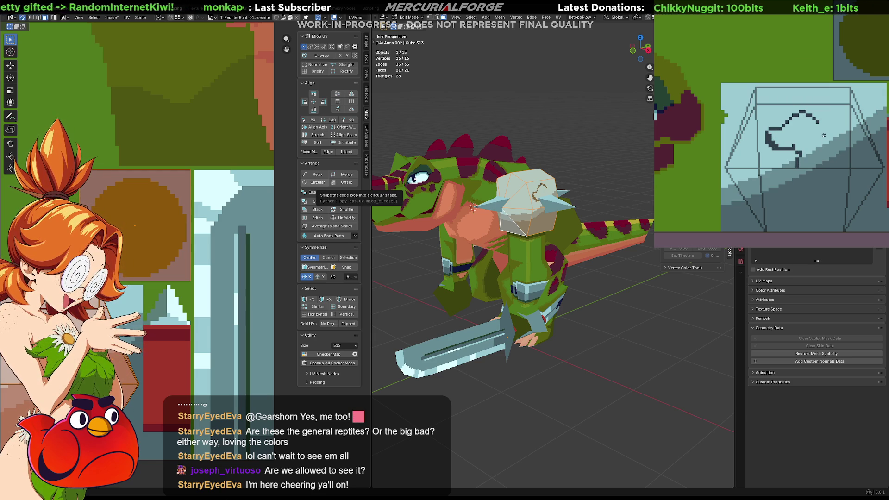
Sketch a dog-head outline on the pad texture, nudge it pixel by pixel, then delete it
mouse_move(818, 122)
left_mouse_down()
mouse_move(841, 132)
mouse_move(852, 150)
mouse_move(851, 169)
mouse_move(825, 135)
mouse_move(840, 163)
left_mouse_up()
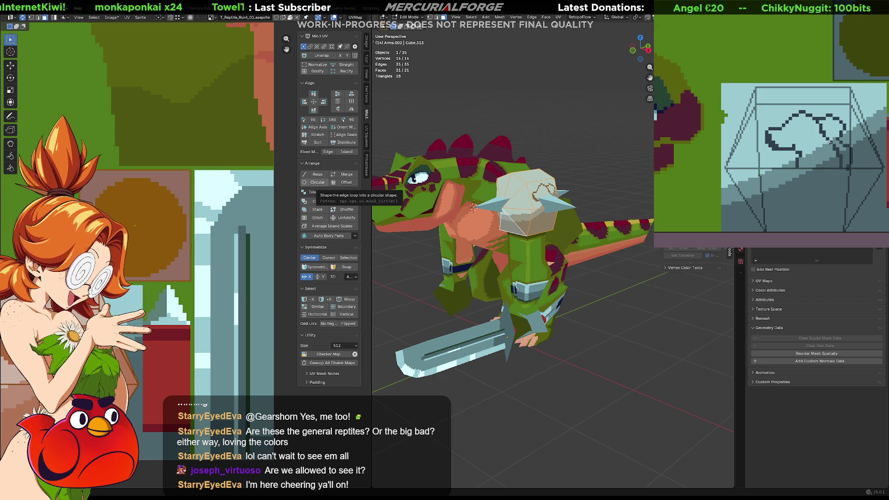
left_click_drag(794, 125, 790, 129)
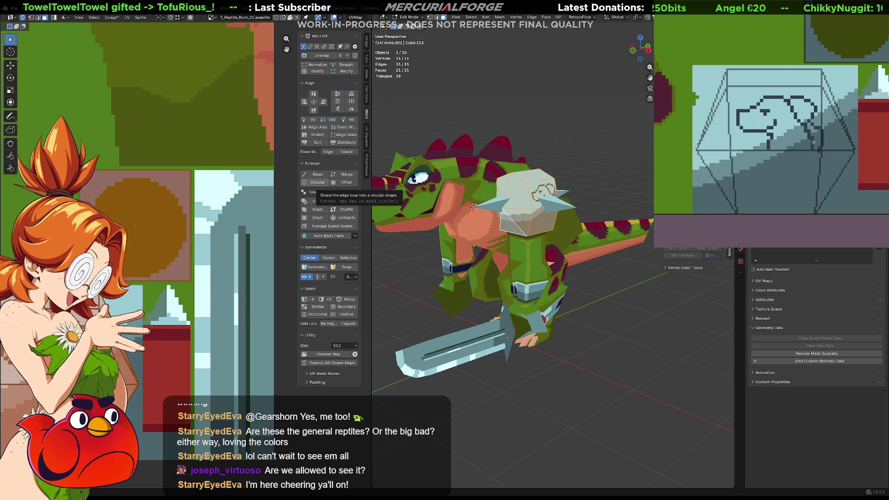
key("Left")
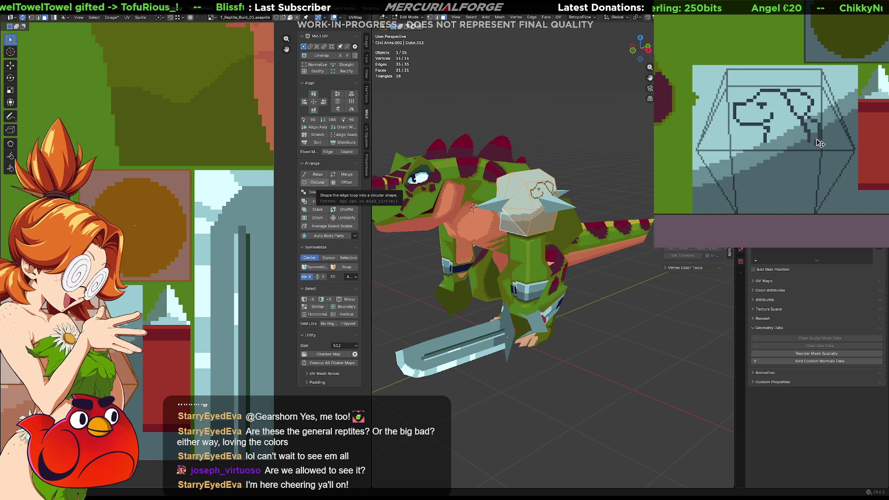
key("Down")
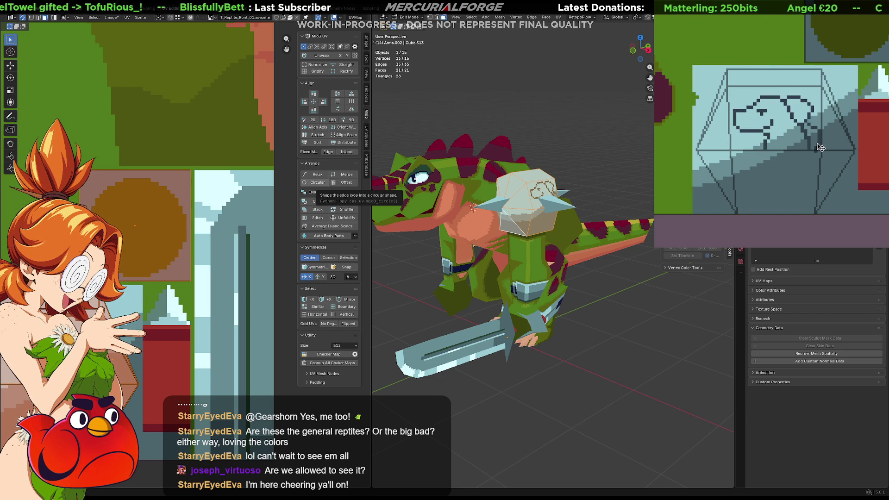
middle_click_drag(848, 142, 833, 153)
key("Right")
key("Down")
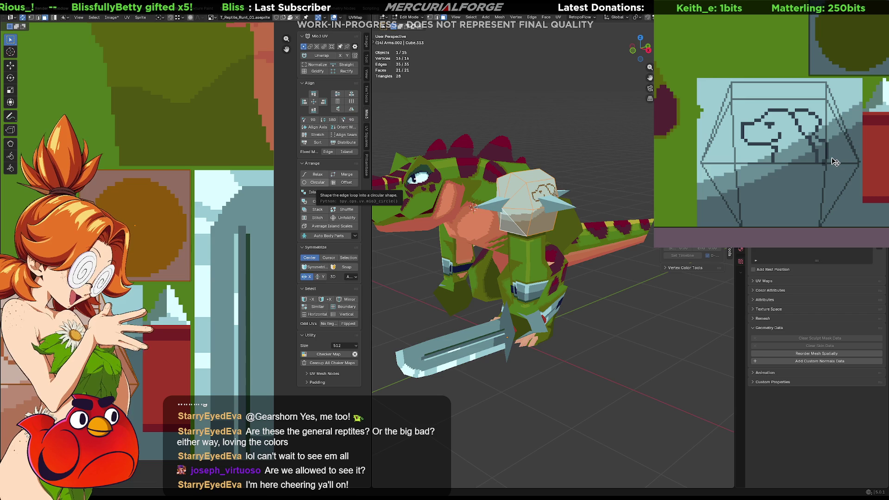
mouse_move(835, 162)
middle_mouse_down()
mouse_move(823, 144)
mouse_move(831, 154)
middle_mouse_up()
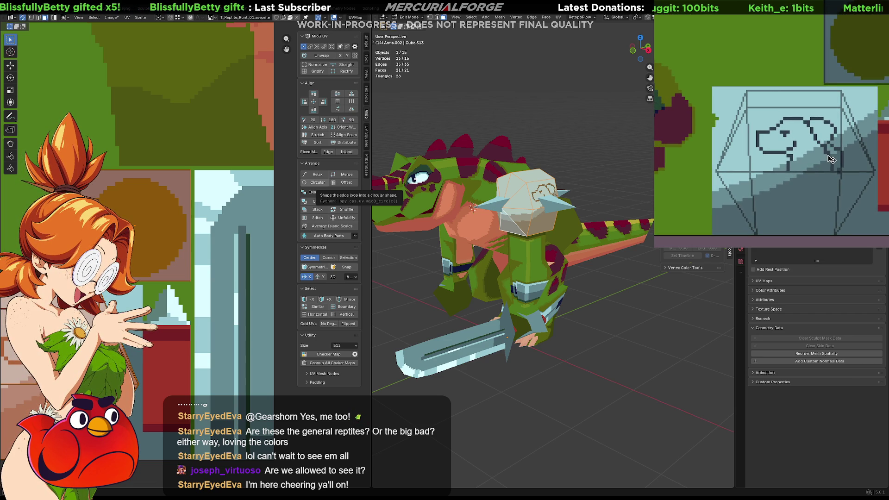
key("Delete")
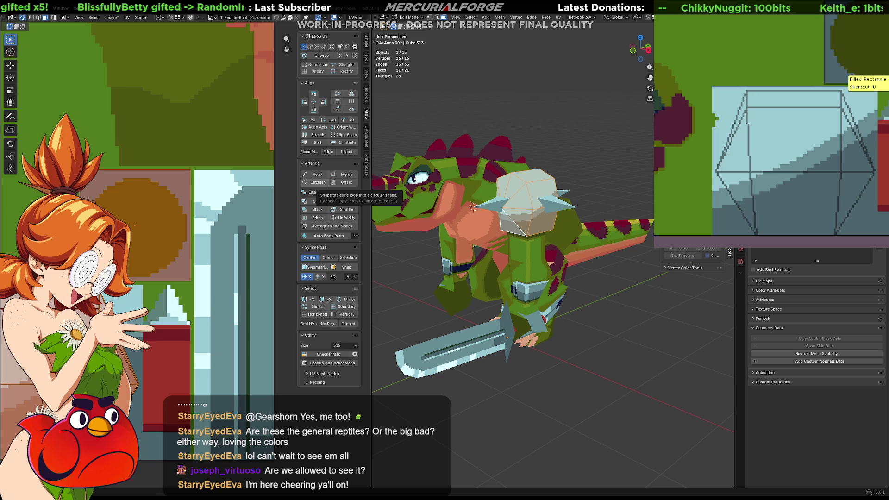
Draw a filled black ellipse on the pad texture
left_click_drag(792, 139, 843, 176, "alt")
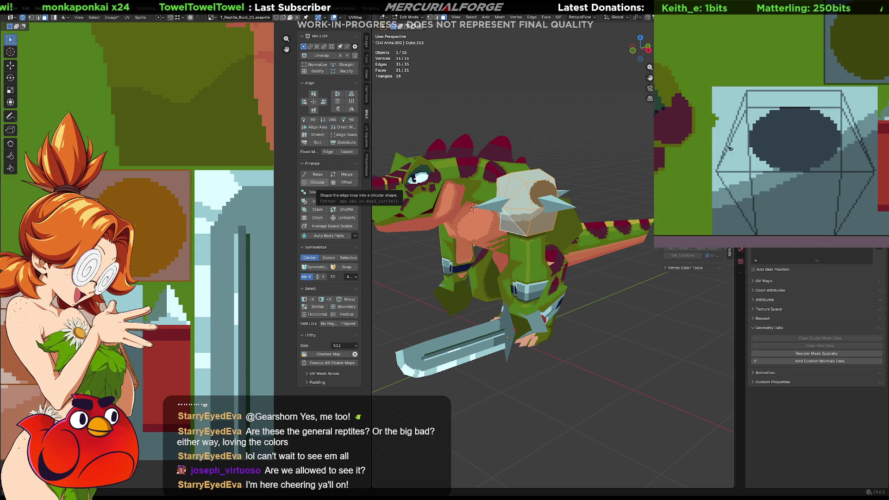
mouse_move(795, 139)
left_mouse_down()
mouse_move(840, 166)
mouse_move(832, 157)
mouse_move(835, 169)
left_mouse_up()
key("ctrl+space")
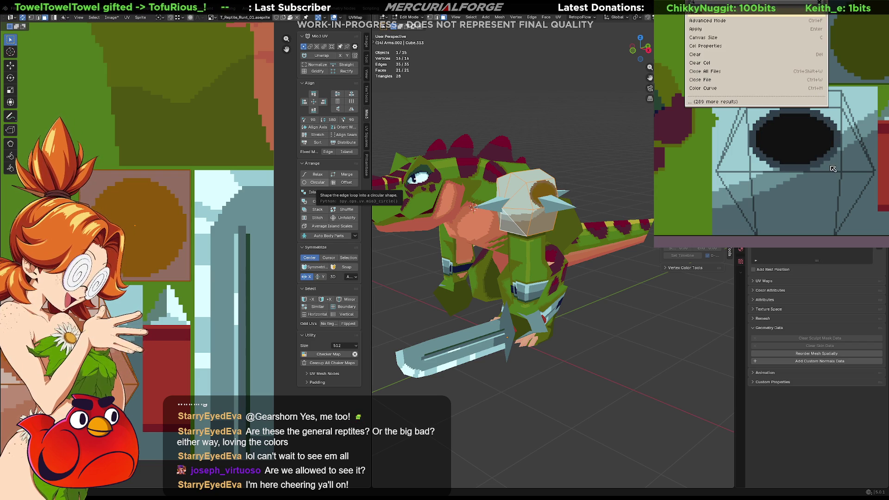
key("Escape")
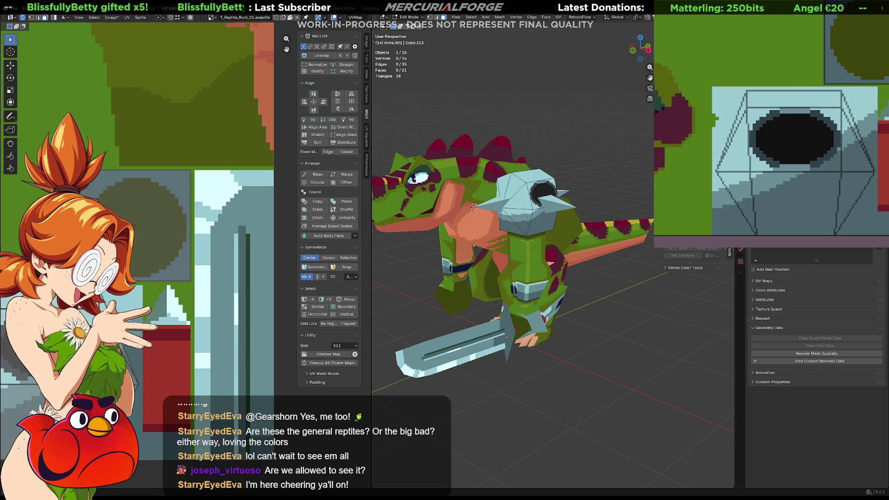
Leave Edit Mode, test a green fill of the oval and undo it
key("Tab")
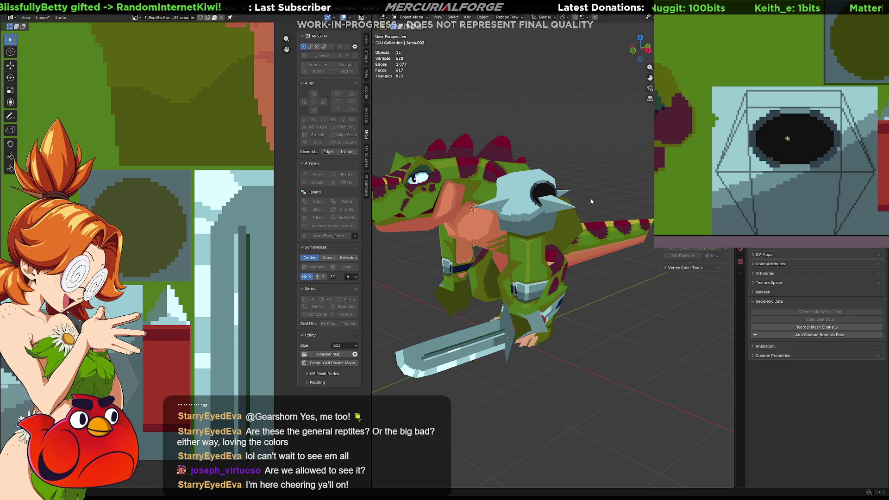
left_click(797, 150)
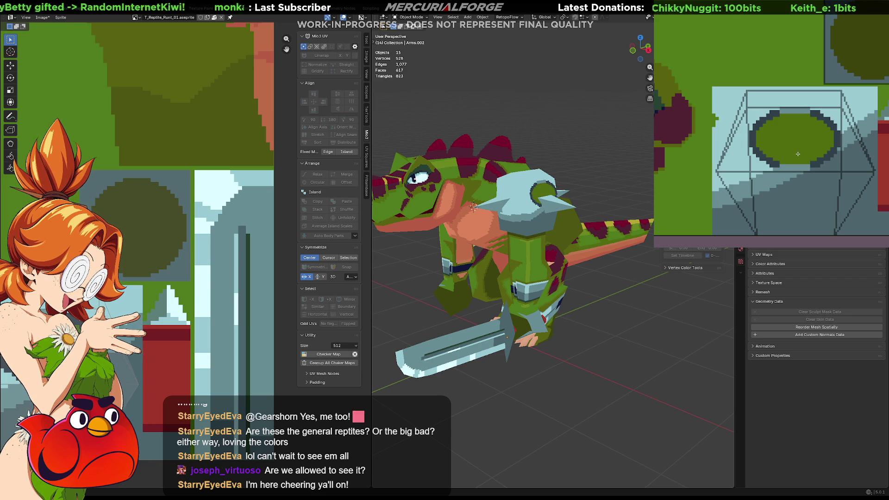
key("ctrl+z")
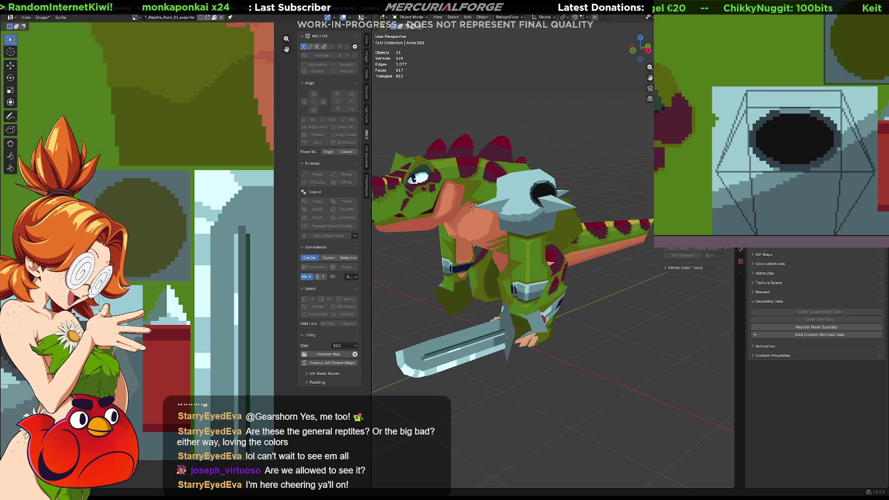
middle_click_drag(671, 226, 536, 224)
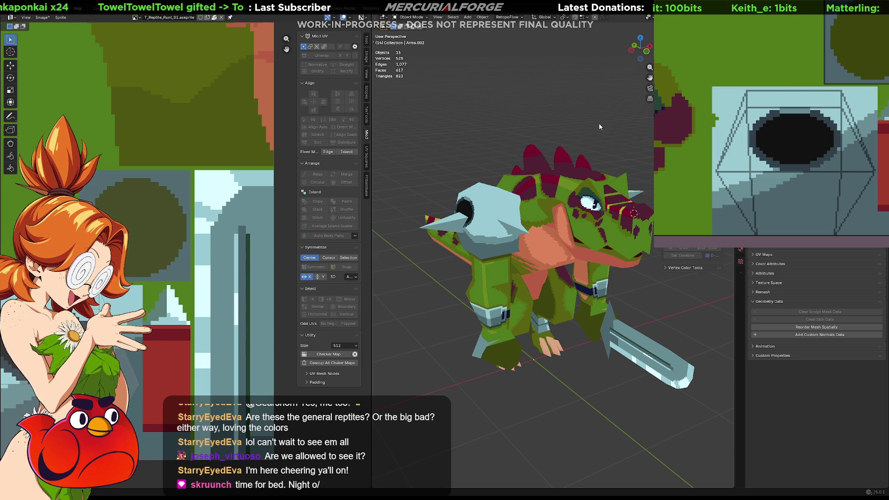
Step back with undos, including an accidental green fill, until the black oval is erased
key("Tab")
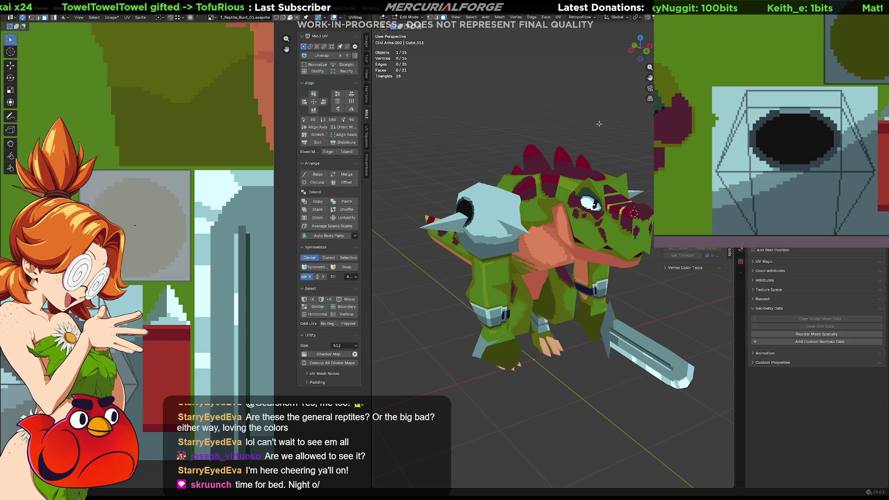
key("3")
key("a")
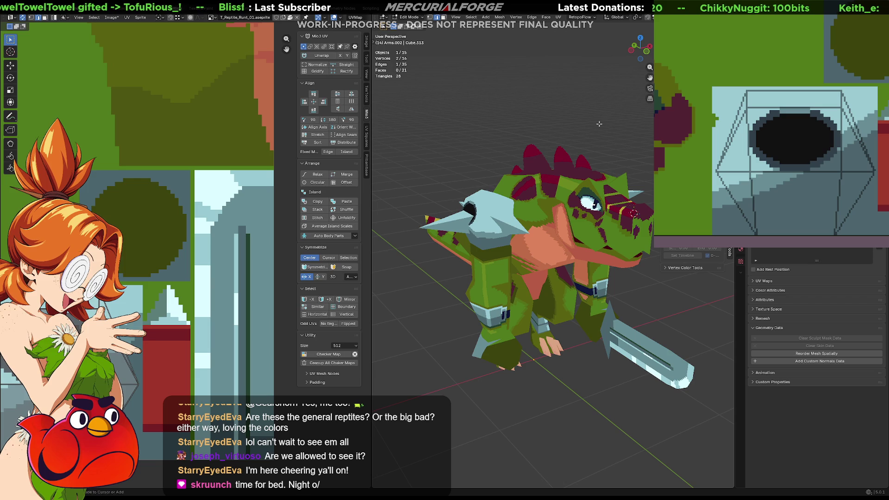
key("ctrl+z")
key("ctrl+z")
key("ctrl+z")
key("ctrl+z")
key("ctrl+z")
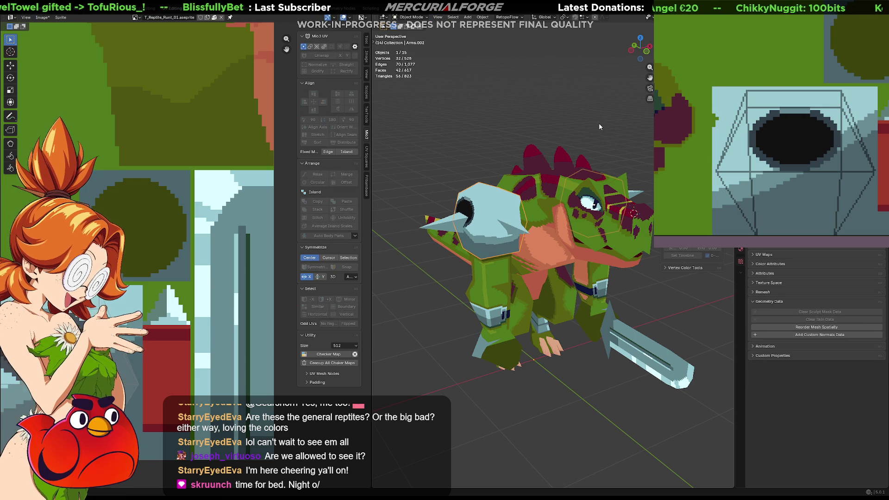
key("ctrl+z")
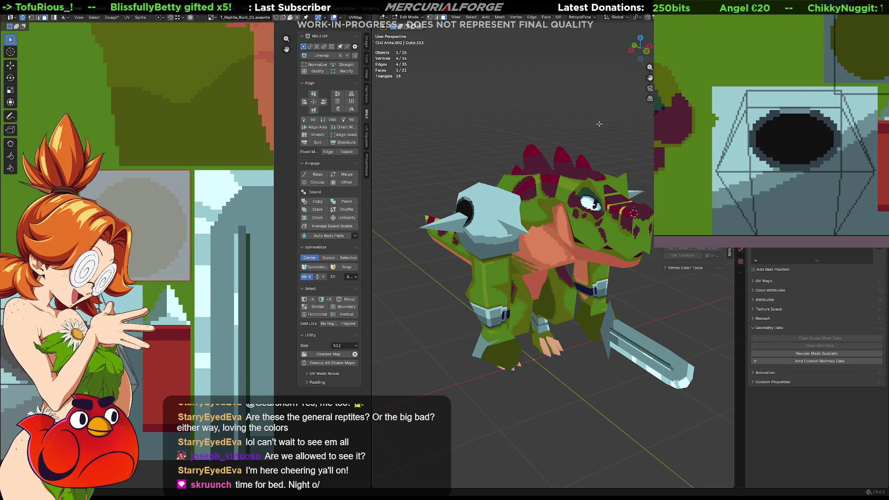
key("ctrl+z")
key("ctrl+z")
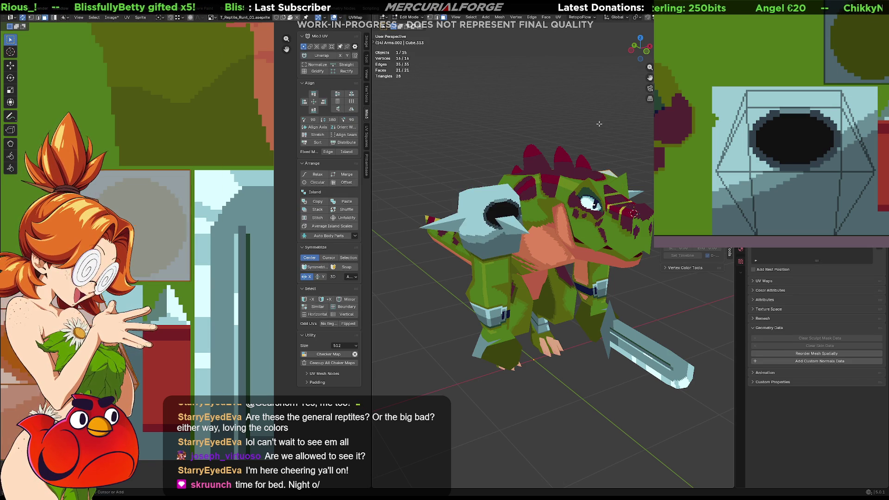
key("ctrl+shift+z")
key("ctrl+z")
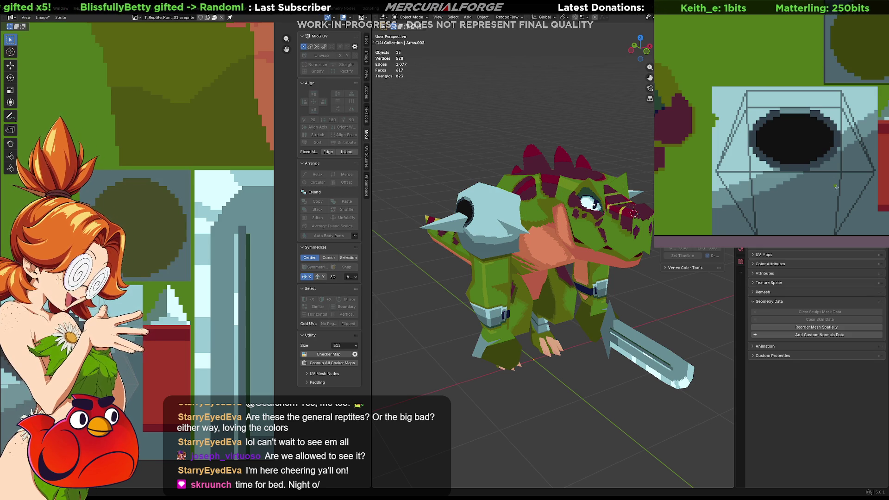
left_click(798, 194)
key("ctrl+z")
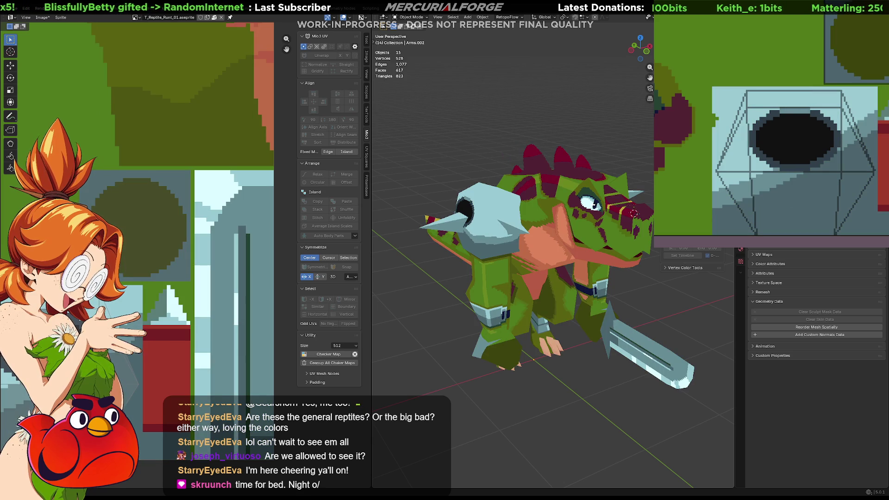
key("ctrl+z")
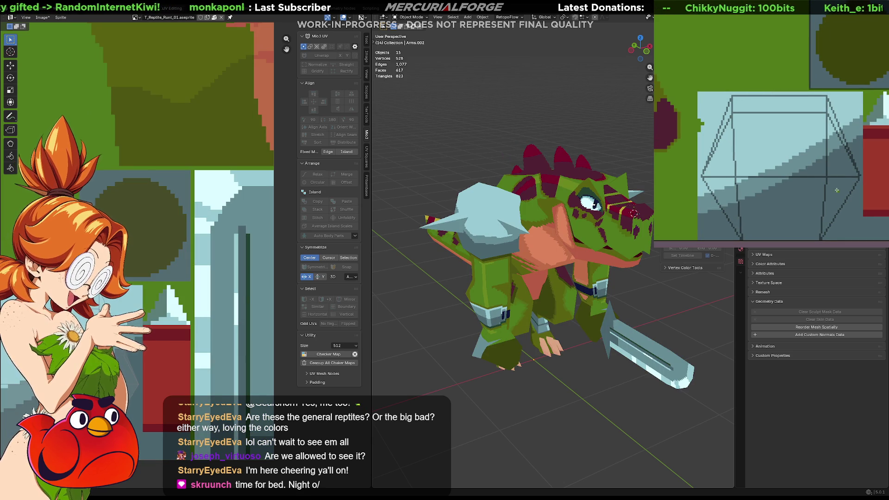
Paint the pad panel's right edge column and fill both of its shades green
left_click_drag(862, 229, 860, 94)
left_click(823, 192)
left_click(762, 162)
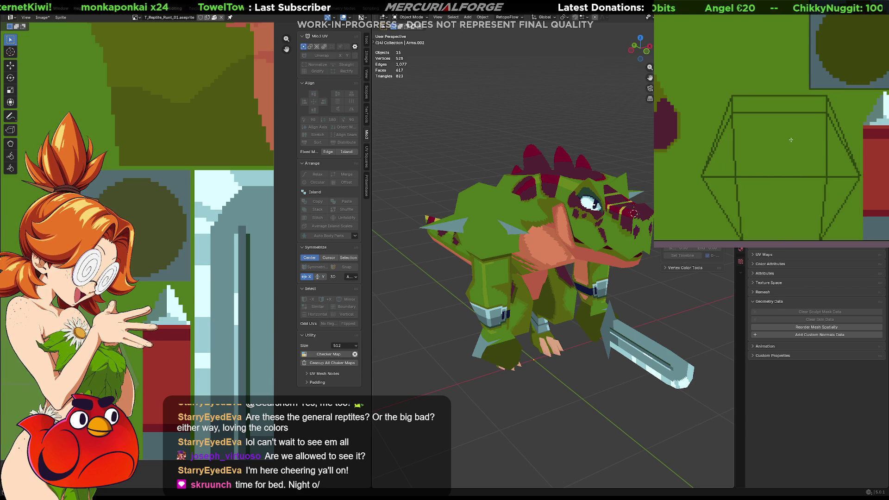
Orbit to a three-quarter side view and enter Edit Mode on shoulder mesh Cube.113
mouse_move(615, 254)
middle_mouse_down()
mouse_move(531, 254)
mouse_move(534, 247)
middle_mouse_up()
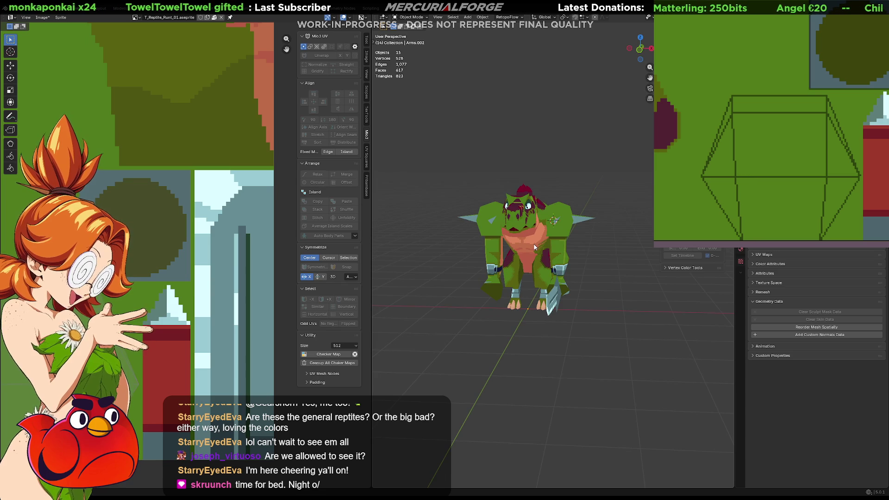
scroll(542, 238, "up", 2)
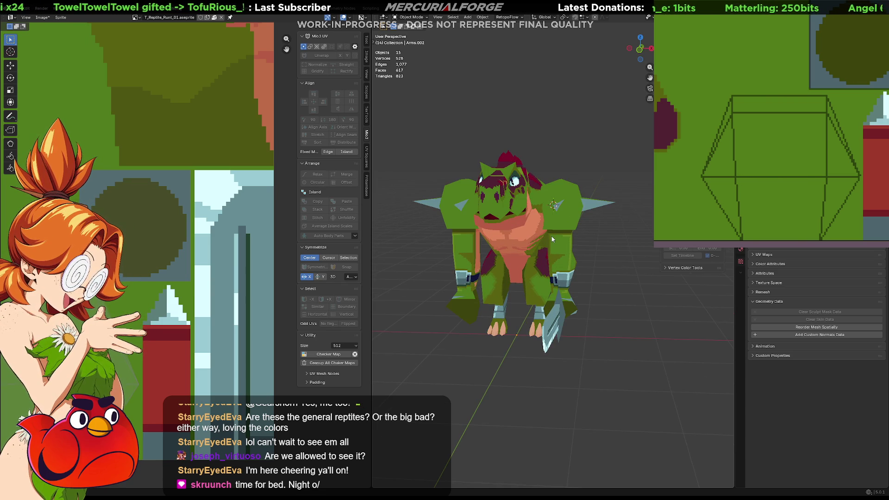
mouse_move(551, 235)
middle_mouse_down()
mouse_move(541, 255)
mouse_move(419, 260)
mouse_move(564, 249)
middle_mouse_up()
key("Tab")
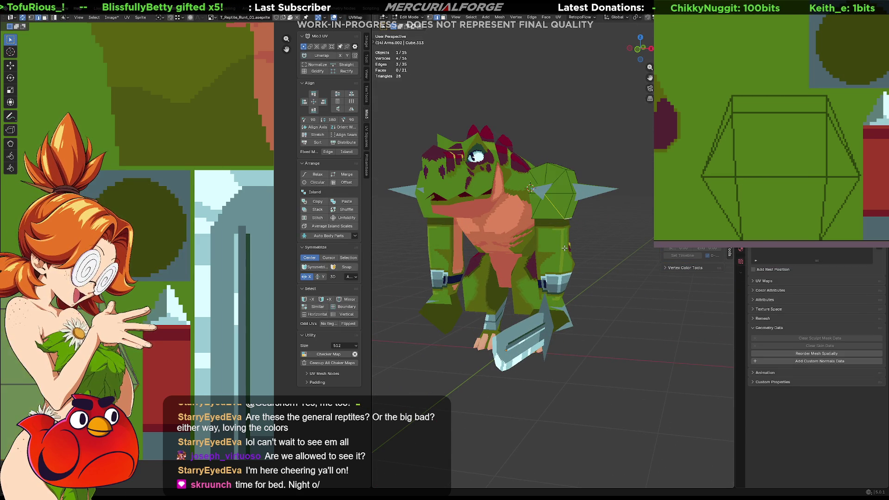
Return to editing the Arms mesh, then select and clear the right shoulder spike
key("2")
left_click(586, 248)
key("ctrl+z")
key("ctrl+z")
key("ctrl+z")
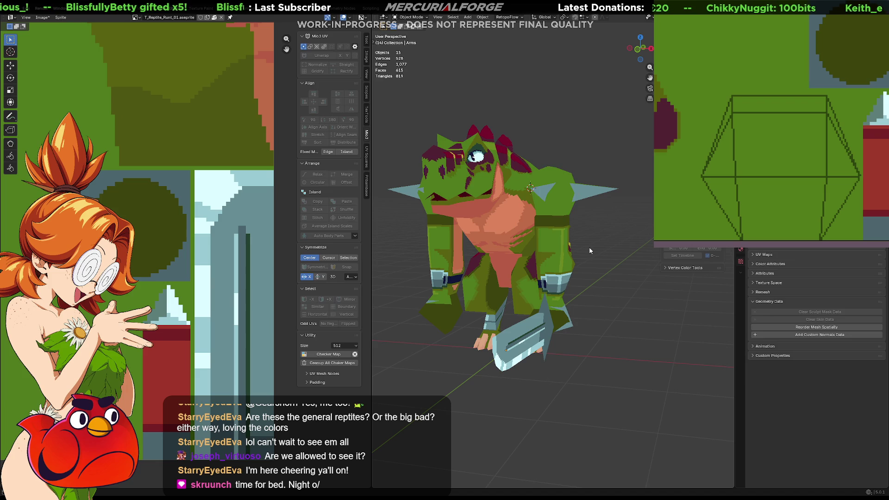
key("Tab")
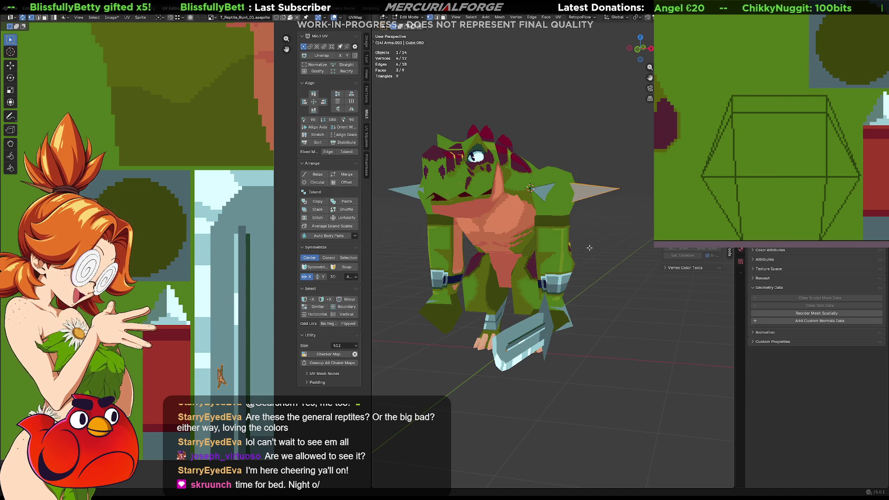
key("ctrl+z")
key("ctrl+z")
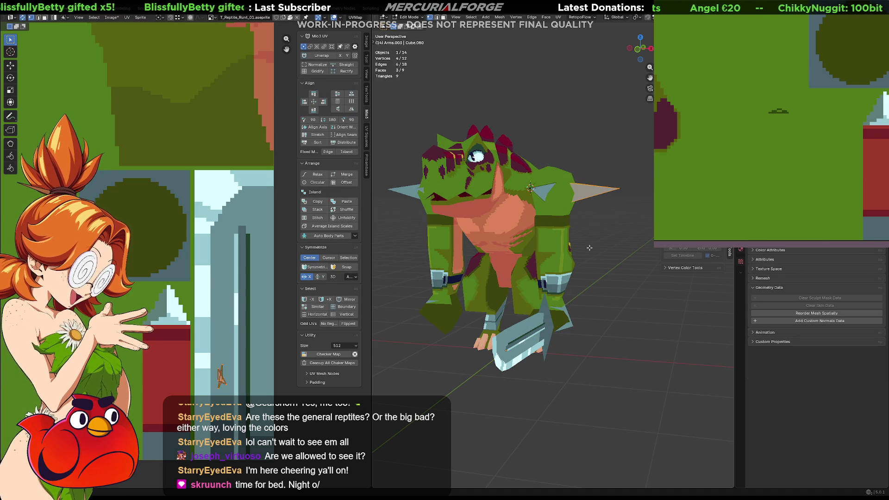
key("ctrl+z")
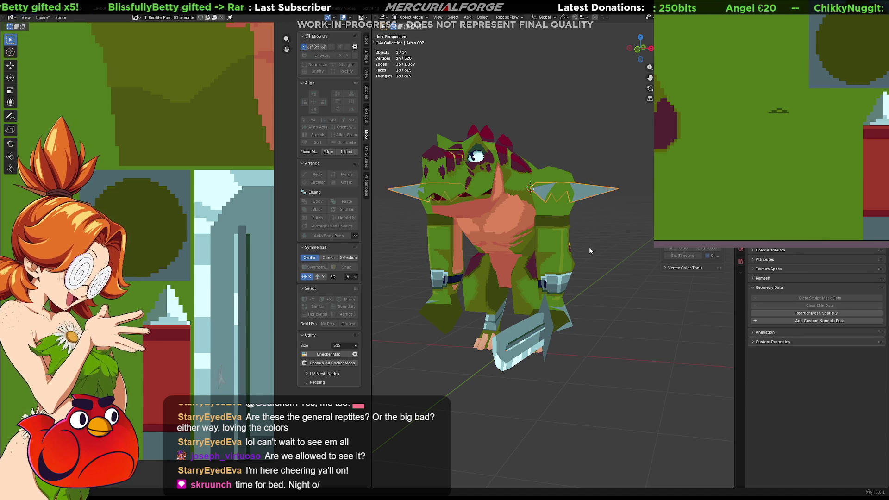
key("ctrl+z")
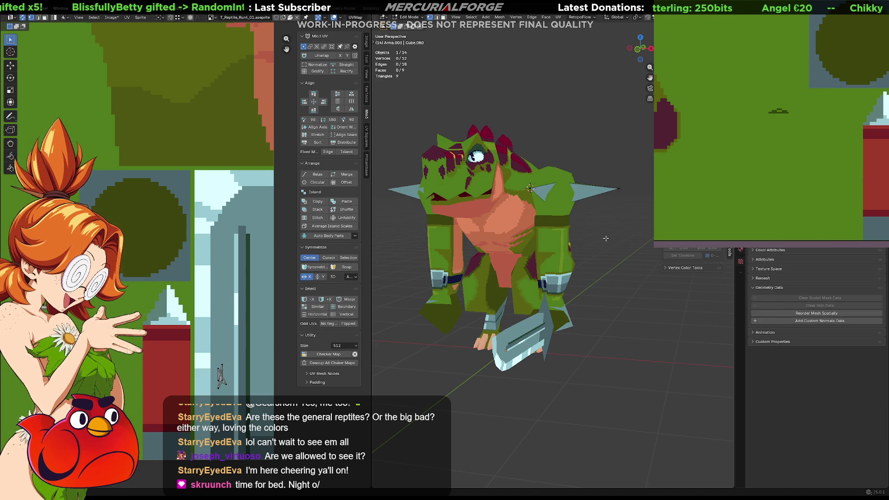
Orbit and zoom around the reptile to inspect the shoulder spikes from both sides
scroll(606, 238, "down", 5)
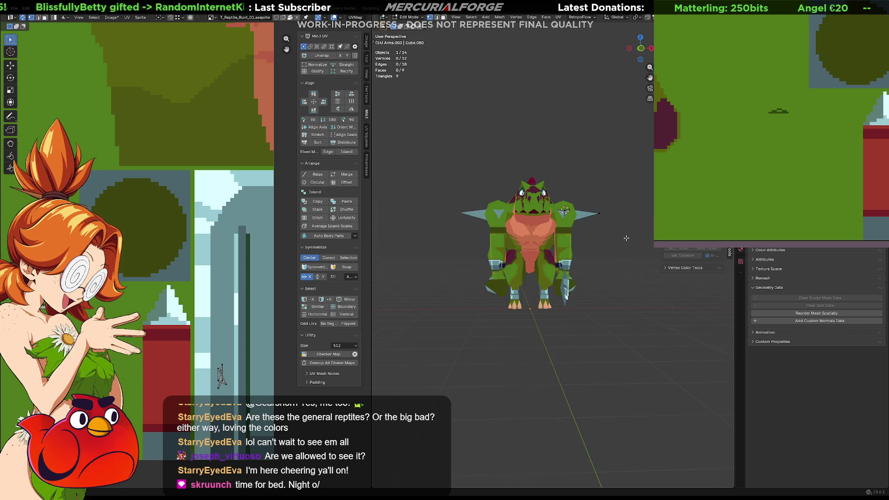
mouse_move(604, 254)
middle_mouse_down()
mouse_move(666, 262)
mouse_move(602, 260)
middle_mouse_up()
scroll(593, 261, "up", 3)
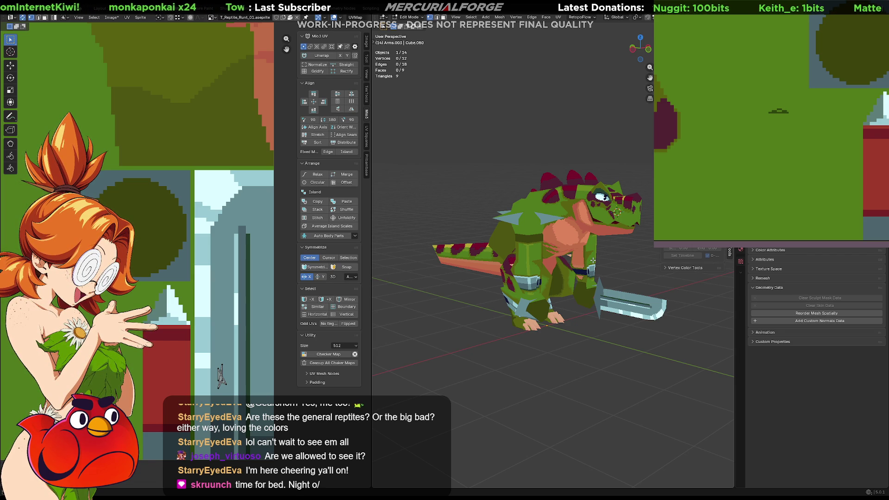
mouse_move(593, 260)
middle_mouse_down()
mouse_move(508, 257)
mouse_move(581, 256)
middle_mouse_up()
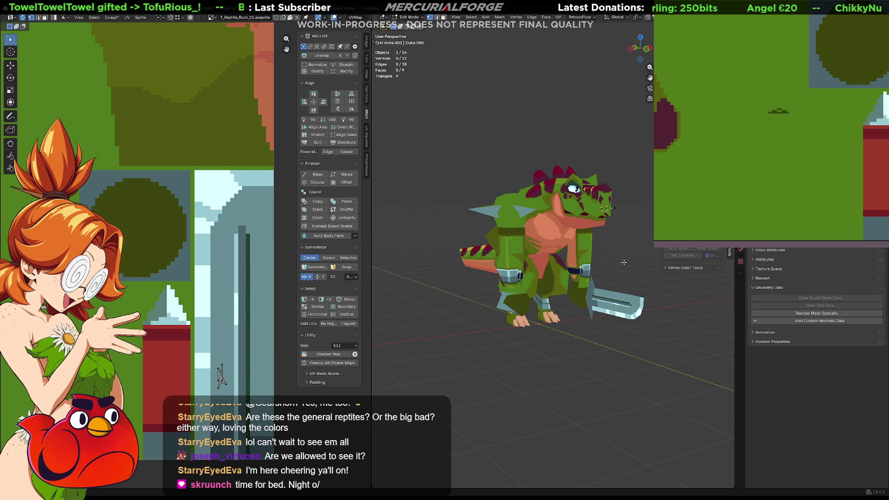
middle_click_drag(633, 241, 601, 240)
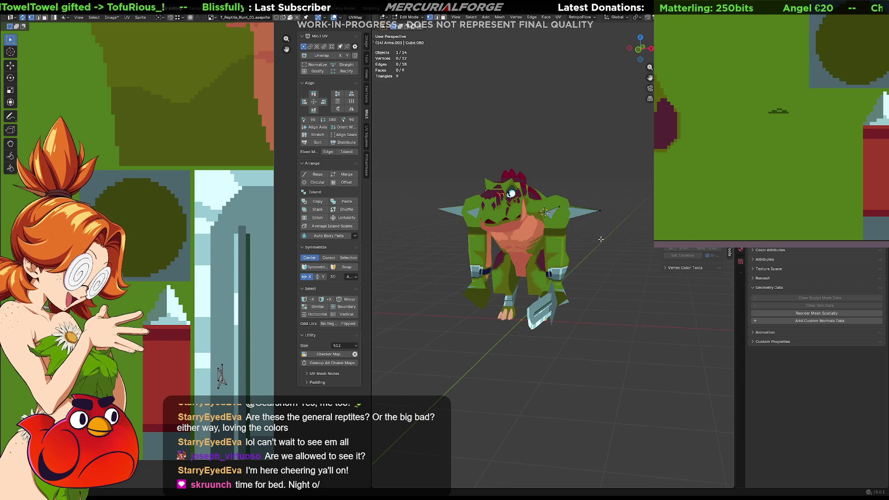
scroll(601, 240, "up", 3)
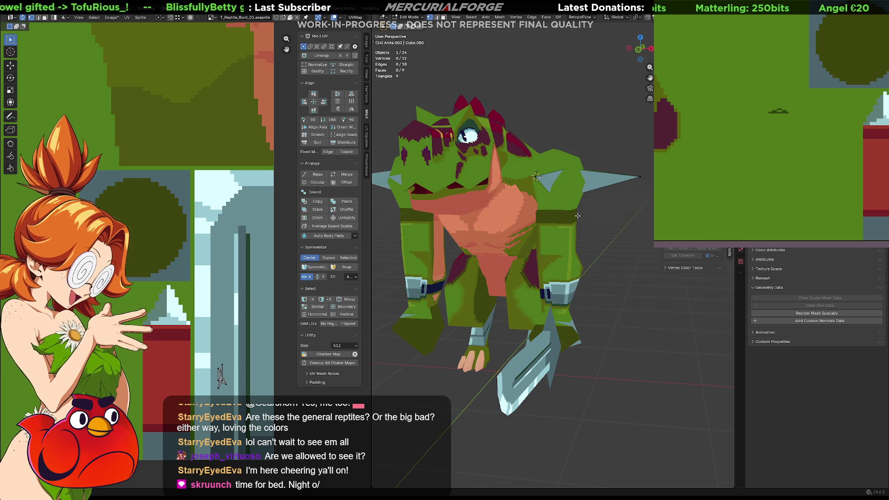
Select then deselect the spike geometry, pick a spike-base vertex, and exit Edit Mode
key("l")
key("alt+a")
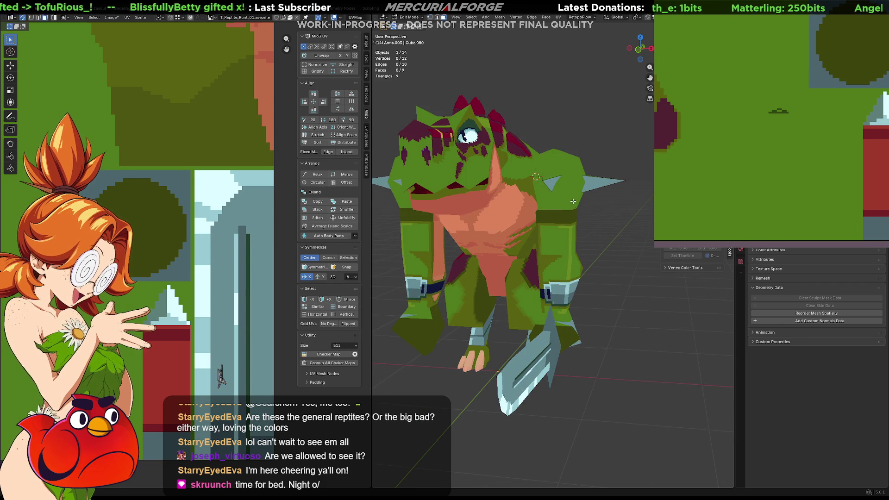
left_click(571, 199)
key("Tab")
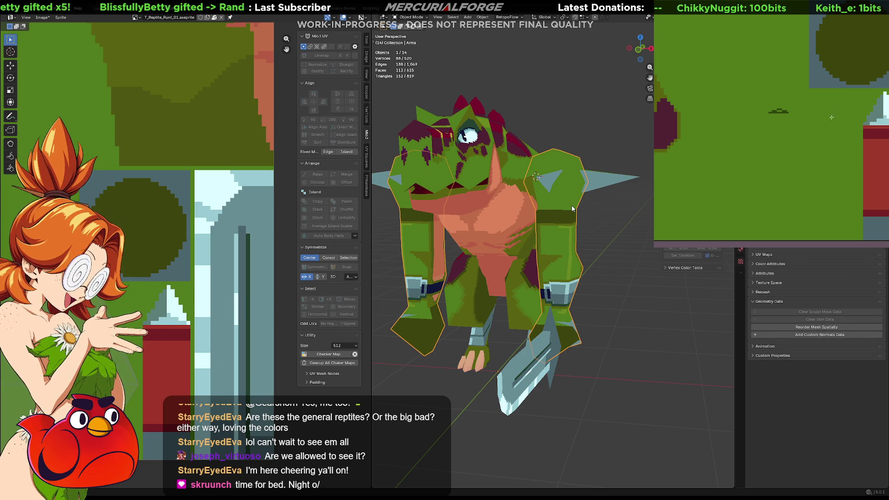
Bucket-fill every shoulder pad shade with dark olive green, then view both pads from above
left_click(834, 120)
left_click(834, 120)
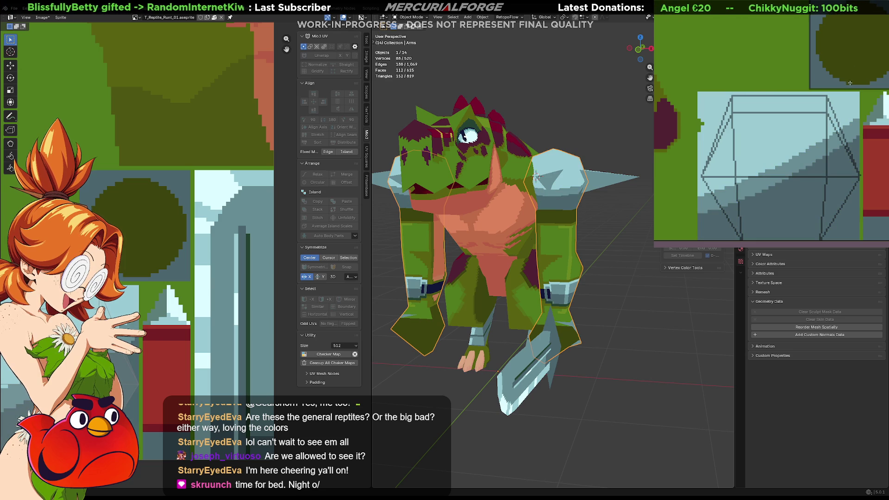
left_click(798, 184)
left_click(785, 179)
left_click(770, 177)
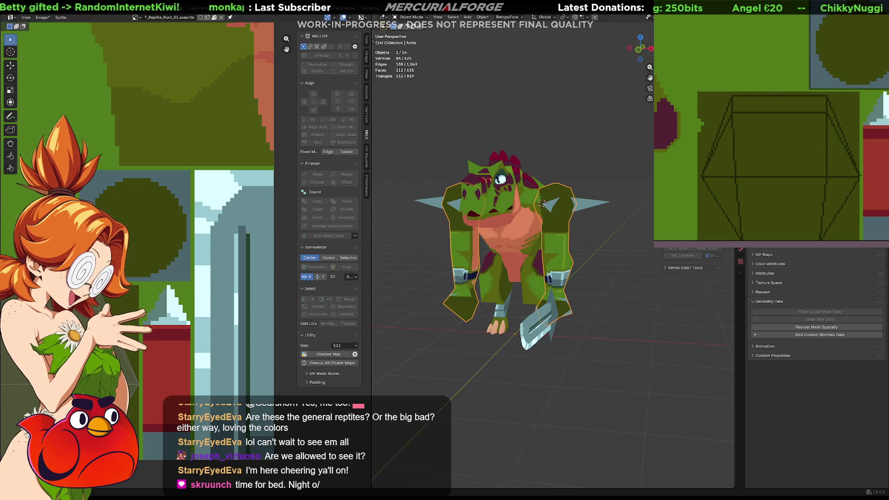
mouse_move(597, 195)
middle_mouse_down()
mouse_move(609, 308)
mouse_move(592, 199)
mouse_move(493, 227)
mouse_move(446, 226)
mouse_move(590, 219)
mouse_move(510, 221)
mouse_move(557, 230)
mouse_move(576, 225)
mouse_move(582, 204)
mouse_move(548, 230)
mouse_move(579, 237)
mouse_move(590, 232)
mouse_move(581, 224)
mouse_move(443, 228)
mouse_move(440, 218)
mouse_move(480, 211)
middle_mouse_up()
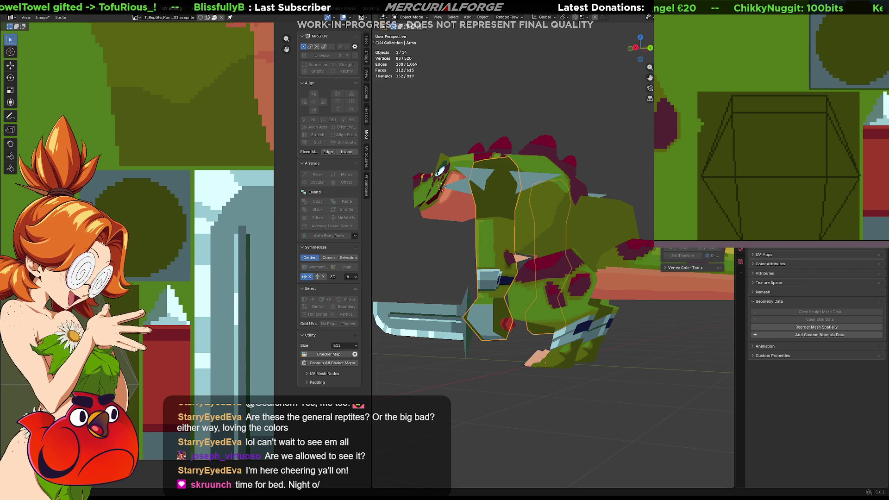
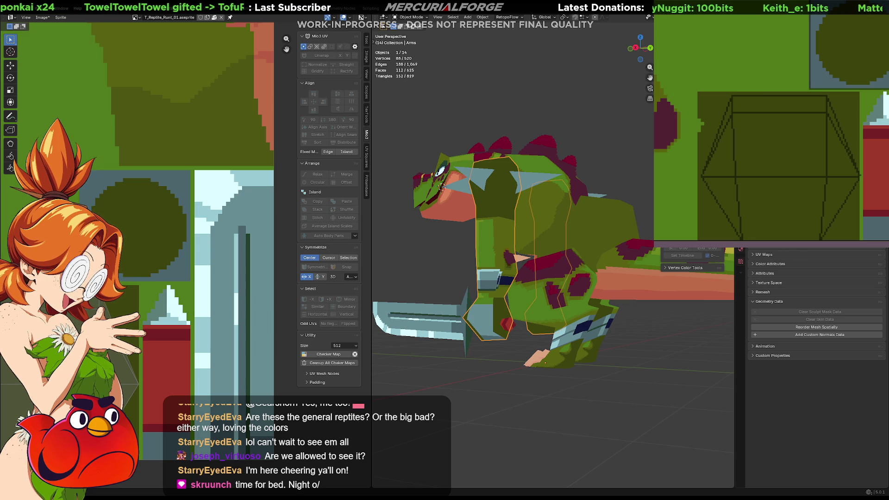
Bucket-fill the shoulder pad area and the next shoulder strip of the texture dark blue
key("alt+a")
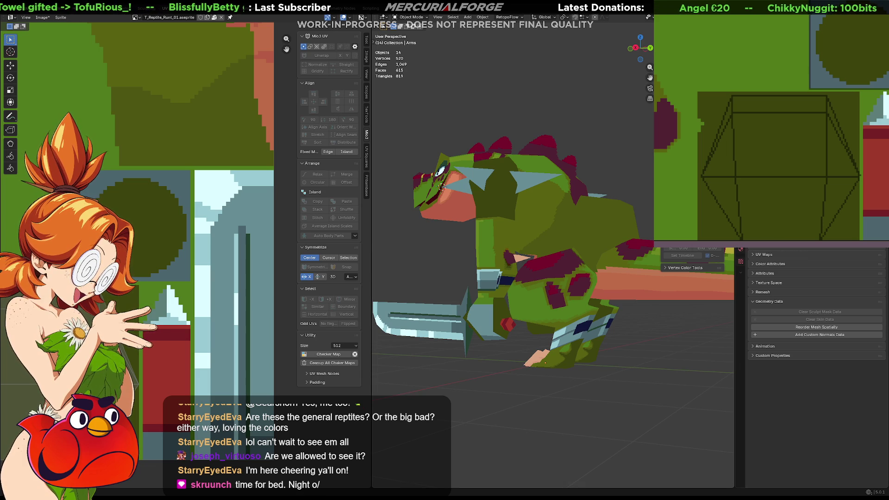
left_click(550, 135)
mouse_move(551, 135)
middle_mouse_down()
mouse_move(598, 157)
mouse_move(565, 159)
mouse_move(573, 187)
mouse_move(522, 185)
middle_mouse_up()
left_click(598, 157)
scroll(522, 183, "down", 5)
middle_click_drag(570, 226, 550, 247)
scroll(559, 251, "up", 3)
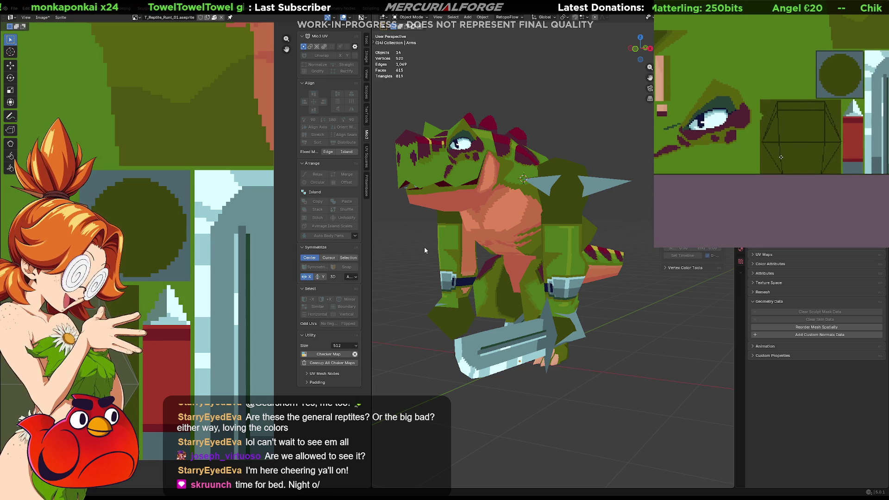
left_click(803, 132)
middle_click_drag(781, 104, 844, 162)
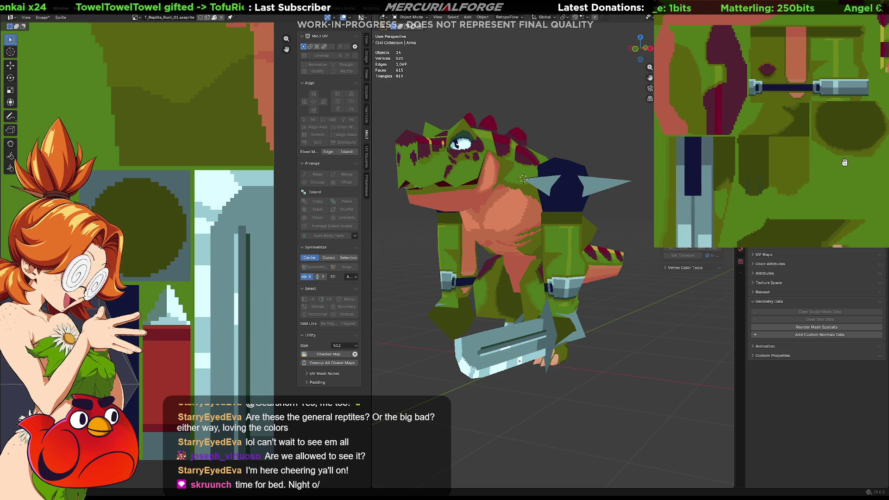
left_click(822, 36)
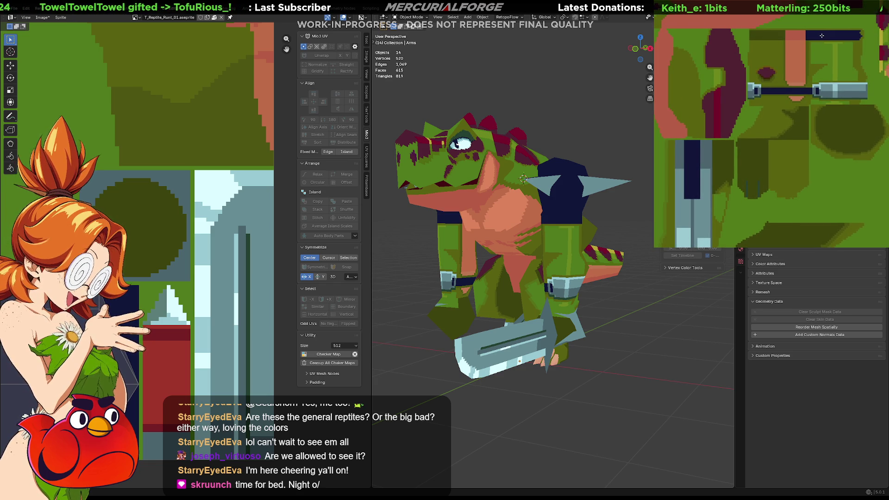
Hide and unhide the Arms.003 shoulder spikes to check the dark blue pads on the model
scroll(520, 264, "down", 3)
mouse_move(520, 264)
middle_mouse_down()
mouse_move(604, 264)
mouse_move(504, 265)
middle_mouse_up()
scroll(505, 265, "up", 5)
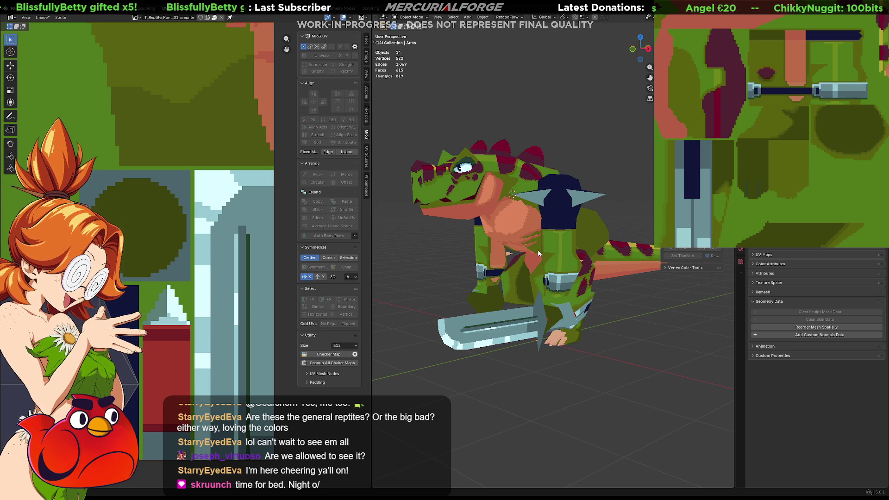
left_click(581, 198)
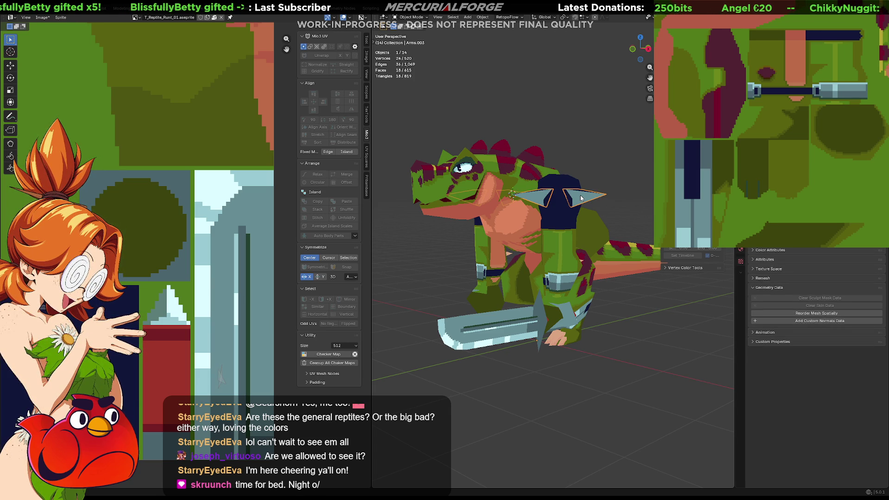
key("h")
mouse_move(580, 196)
middle_mouse_down()
mouse_move(582, 215)
mouse_move(625, 216)
mouse_move(606, 222)
mouse_move(653, 276)
mouse_move(513, 274)
mouse_move(527, 277)
middle_mouse_up()
key("alt+h")
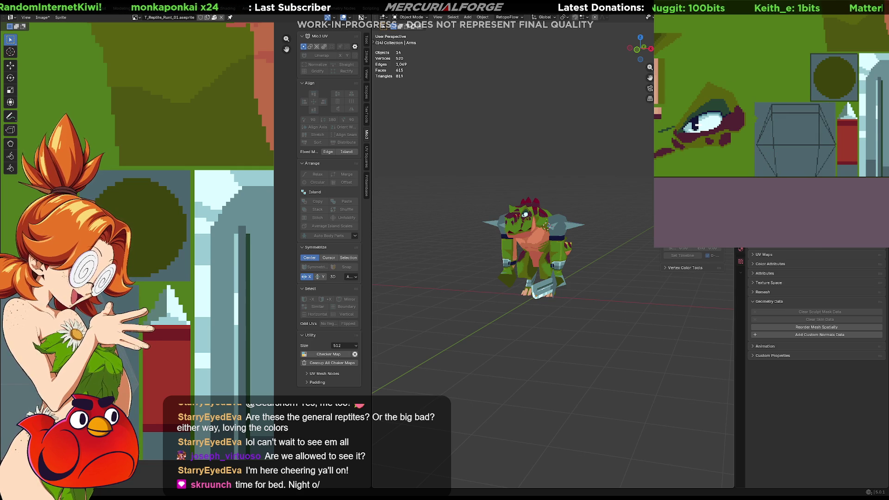
Orbit to the shoulder and hide the Arms.003 spike object with H
scroll(531, 169, "up", 8)
scroll(531, 169, "down", 3)
scroll(623, 229, "up", 3)
mouse_move(623, 228)
middle_mouse_down()
mouse_move(540, 237)
mouse_move(468, 268)
mouse_move(440, 299)
mouse_move(460, 234)
mouse_move(492, 216)
mouse_move(626, 232)
mouse_move(482, 240)
middle_mouse_up()
mouse_move(535, 248)
middle_mouse_down()
mouse_move(531, 168)
mouse_move(551, 199)
mouse_move(584, 210)
mouse_move(514, 210)
middle_mouse_up()
left_click(531, 169)
key("h")
scroll(528, 185, "down", 5)
scroll(579, 206, "up", 4)
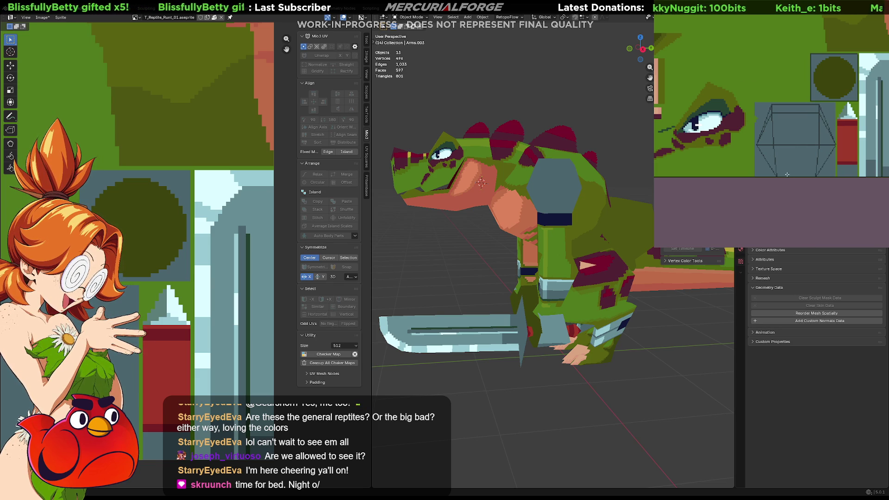
Draw a light diagonal edge line across the shoulder pad texture
left_click_drag(830, 124, 762, 159)
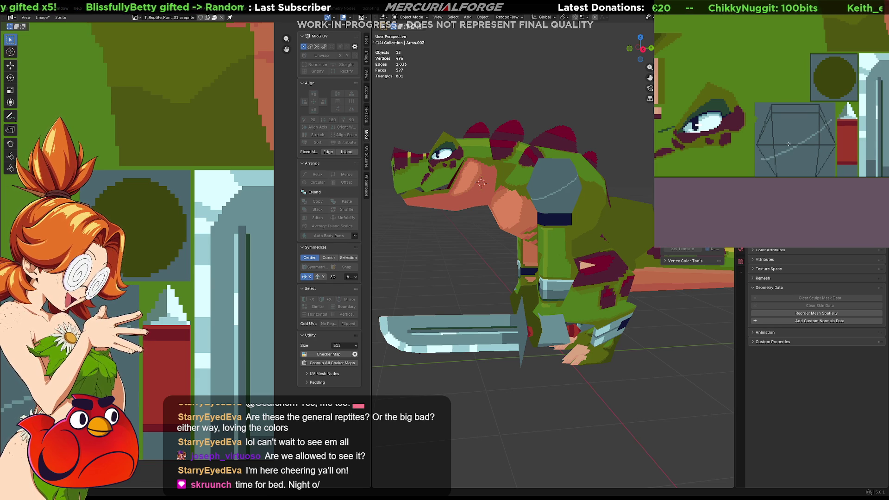
key("ctrl+z")
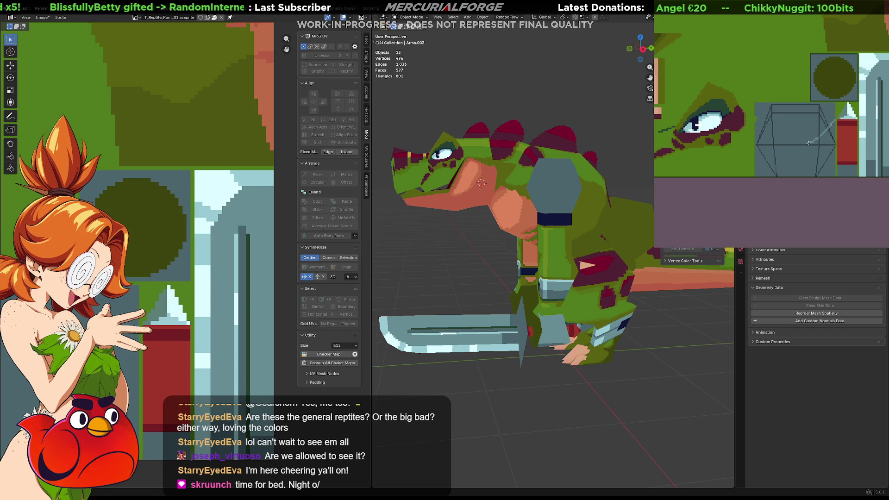
left_click_drag(765, 152, 758, 153)
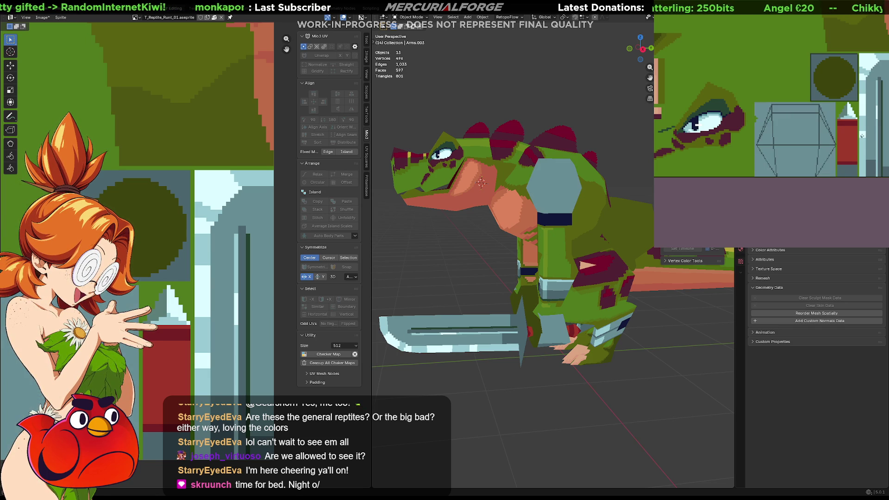
left_click_drag(833, 123, 758, 152)
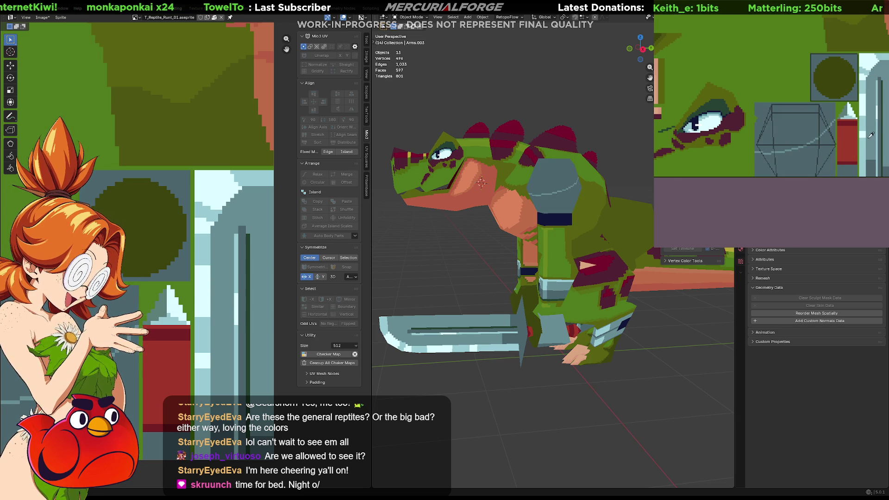
left_click(800, 133)
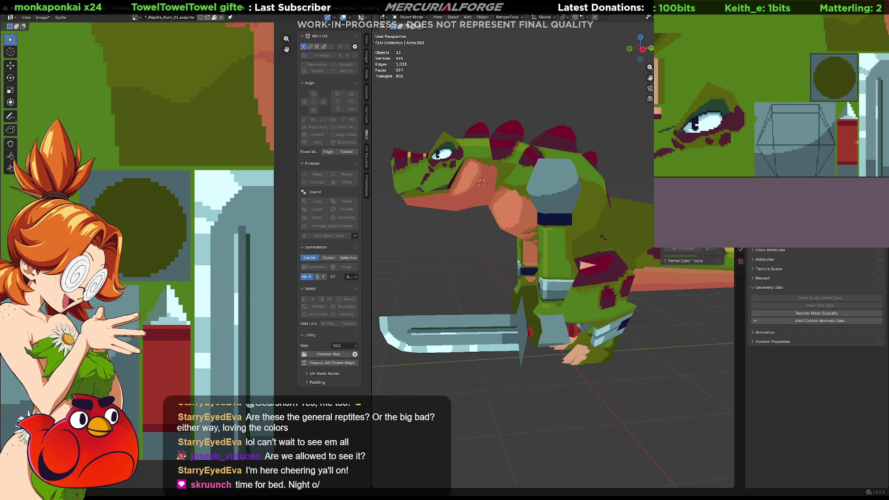
left_click(833, 112)
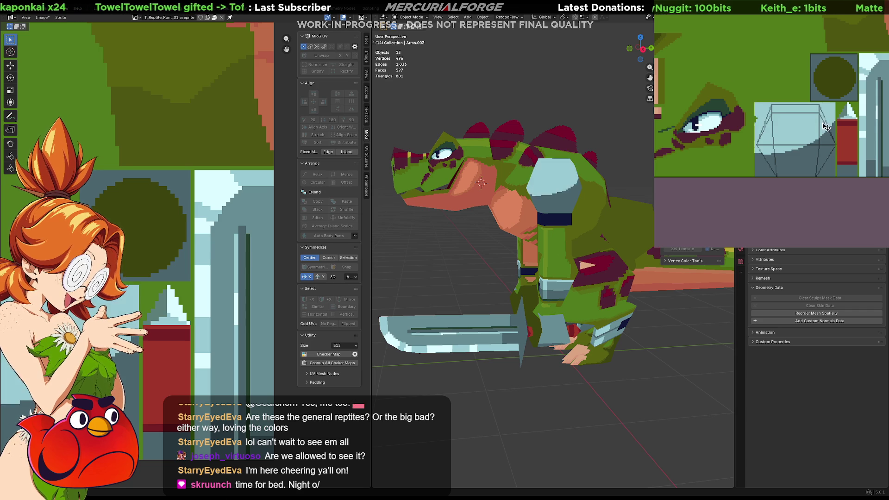
key("ctrl+z")
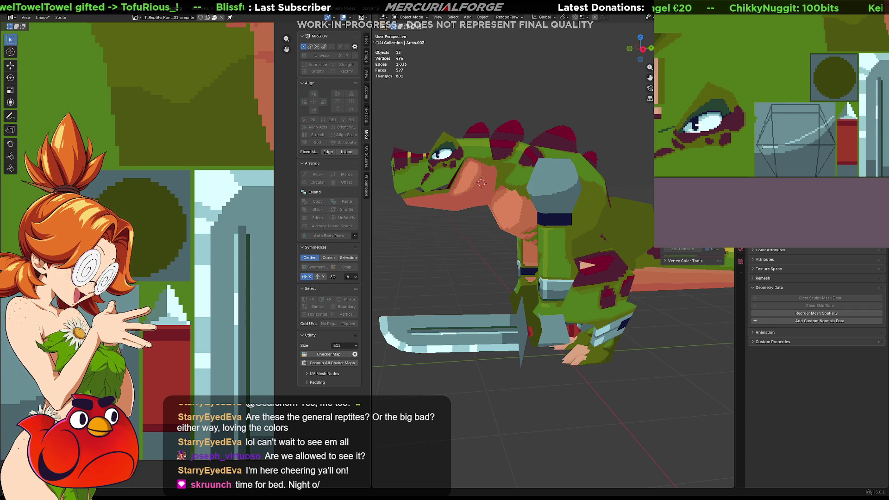
left_click(755, 147, "shift")
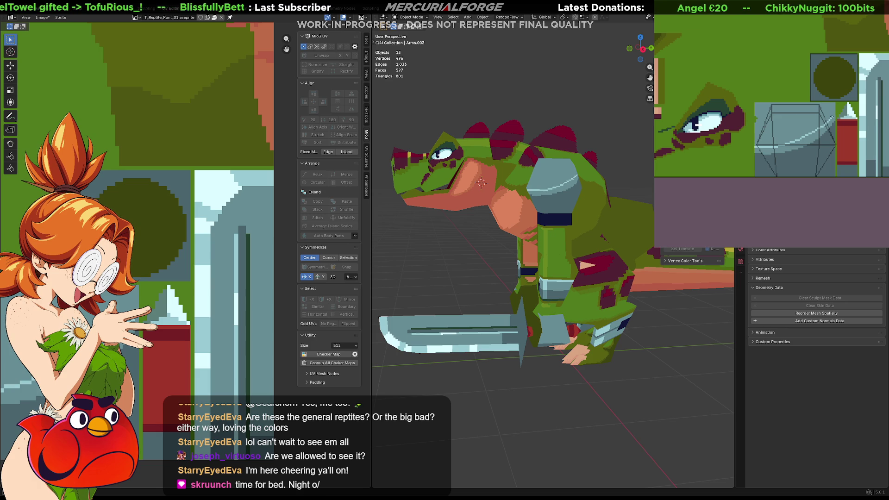
Fill the pad's upper face bright cyan, darken it slightly, and edit the Arms mesh
left_click(786, 141)
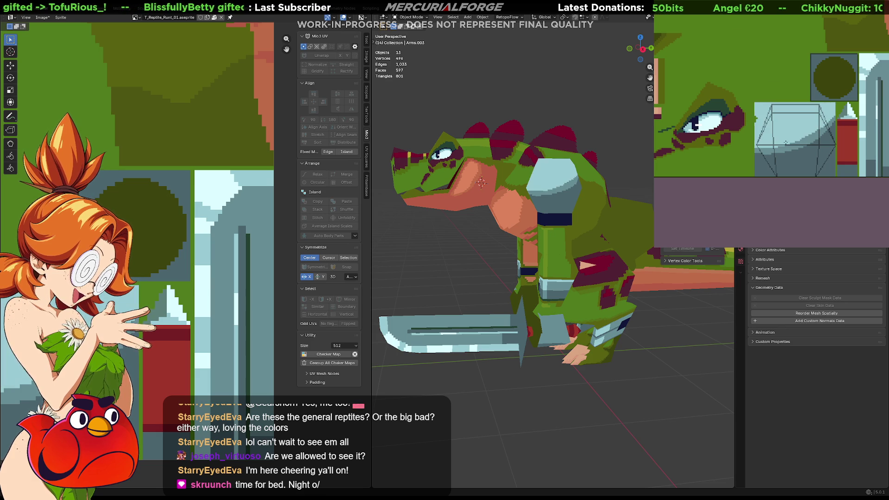
key("ctrl+z")
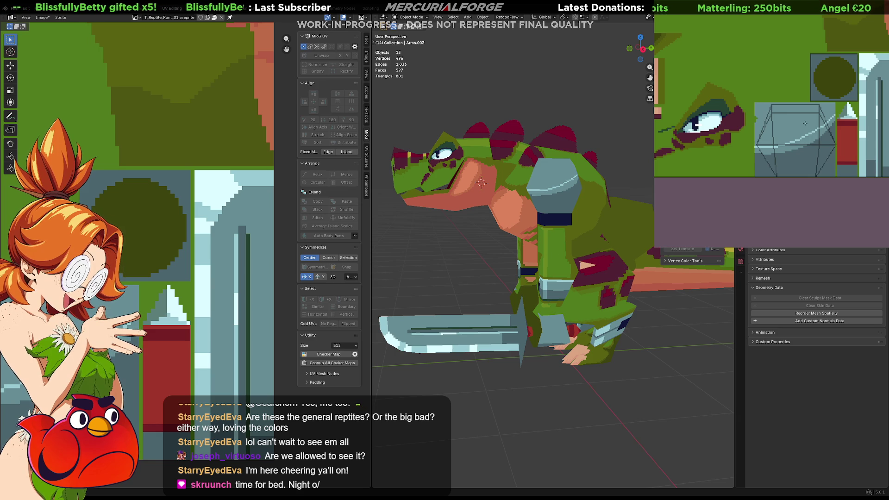
left_click(805, 130)
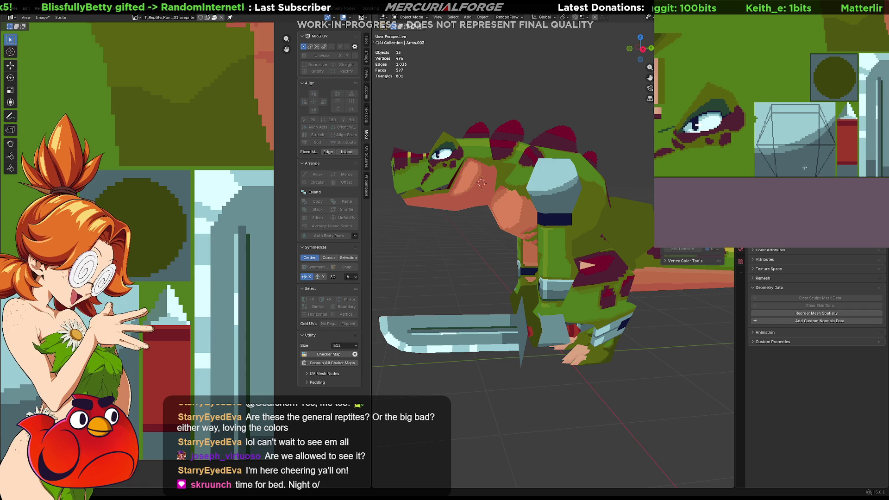
left_click(796, 125)
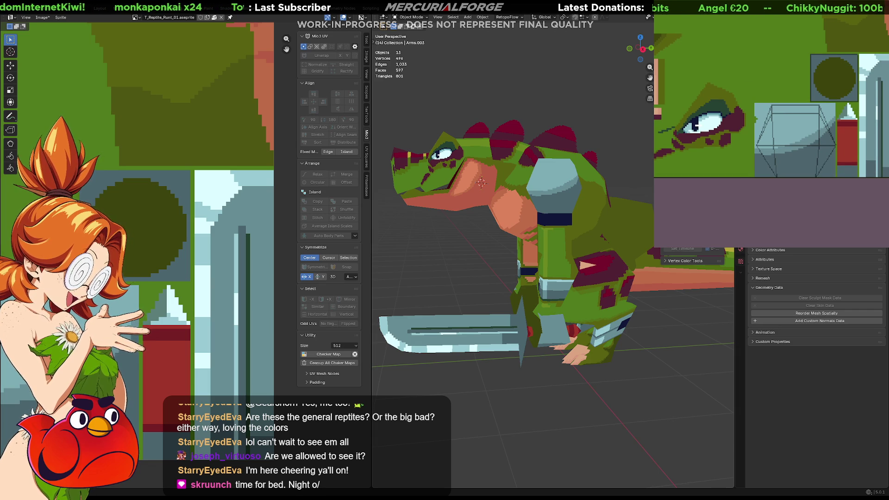
left_click(553, 190)
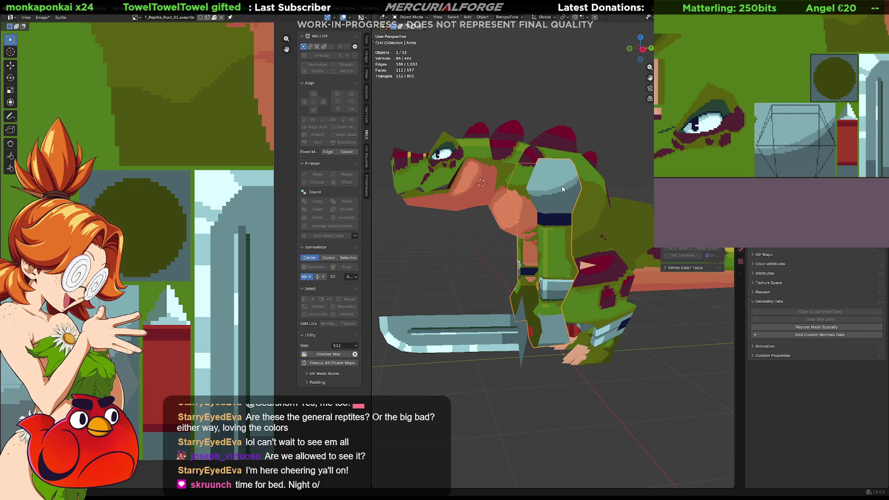
key("Tab")
Select the whole shoulder pad in wireframe, unwrap it from the right view, and place it
scroll(567, 171, "up", 4)
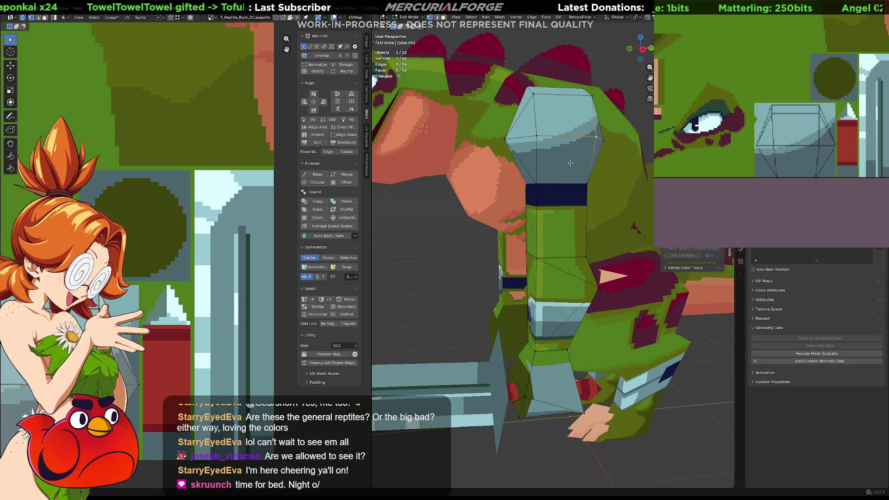
scroll(570, 163, "down", 3)
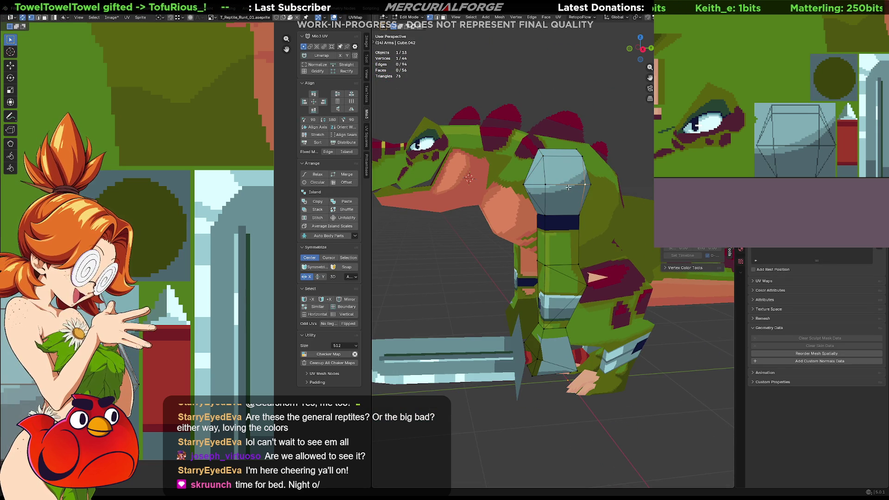
key("shift+z")
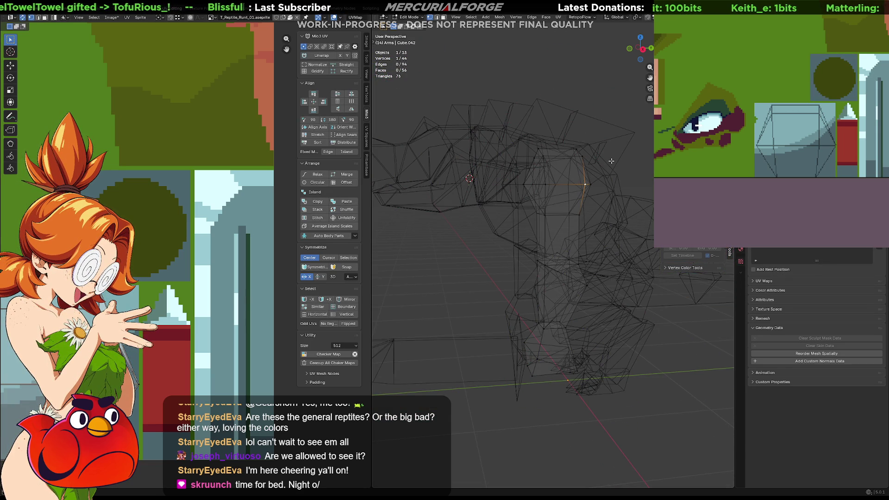
left_click_drag(626, 142, 498, 206)
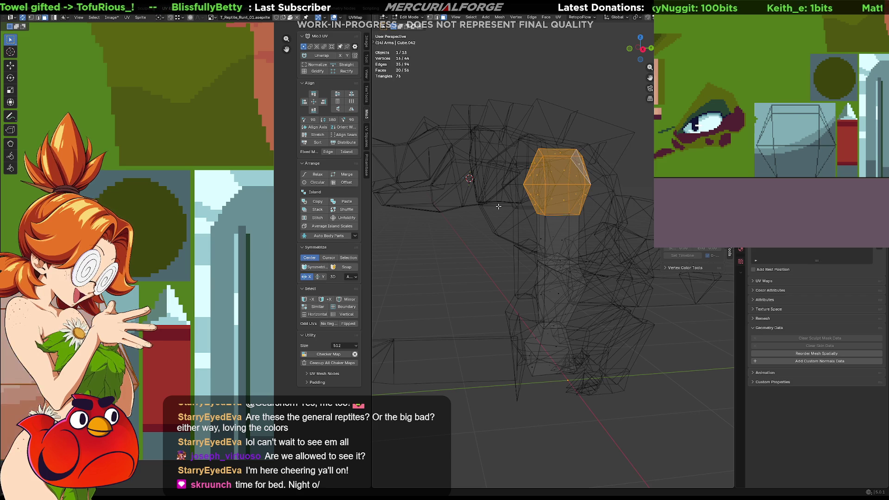
key("KP_3")
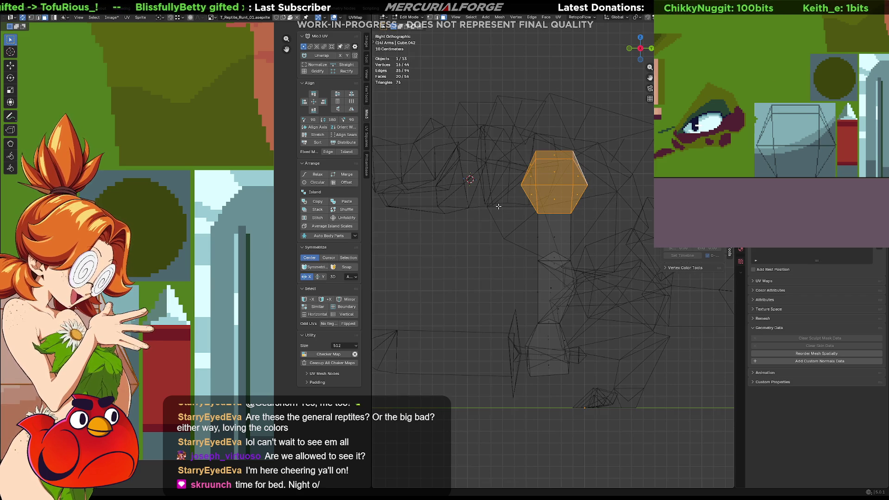
key("u")
left_click(526, 211)
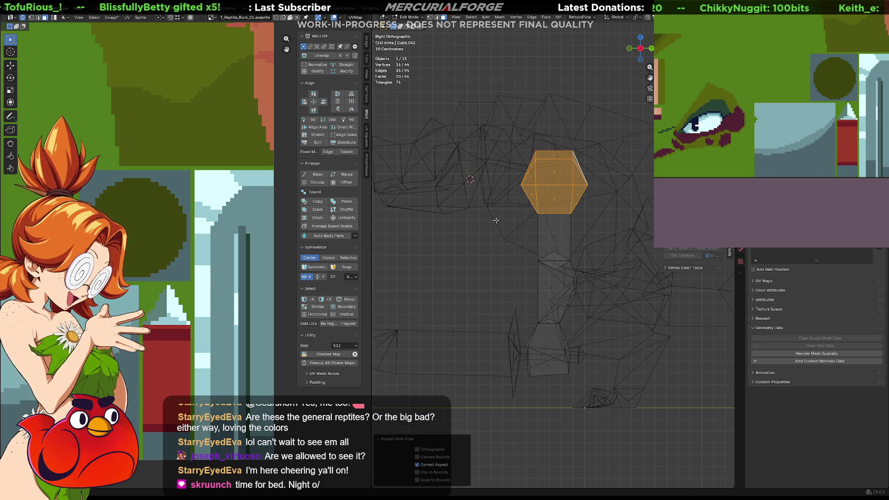
scroll(185, 259, "down", 5)
key("g")
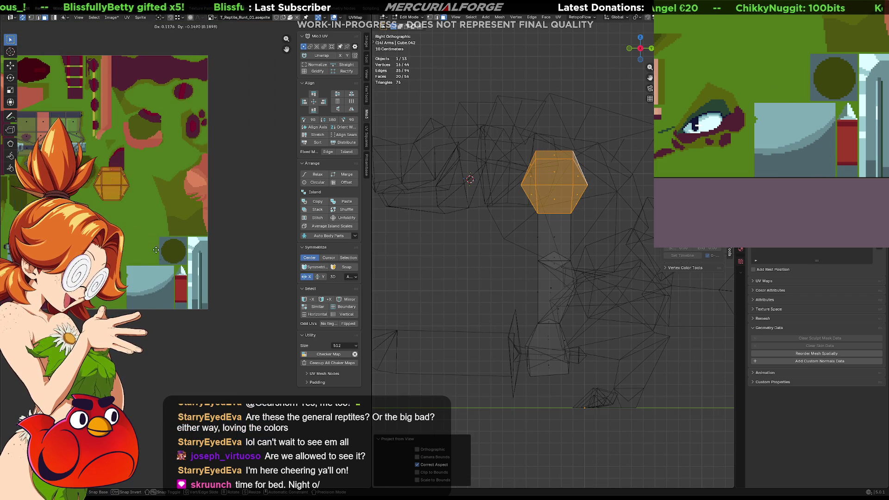
left_click(191, 344)
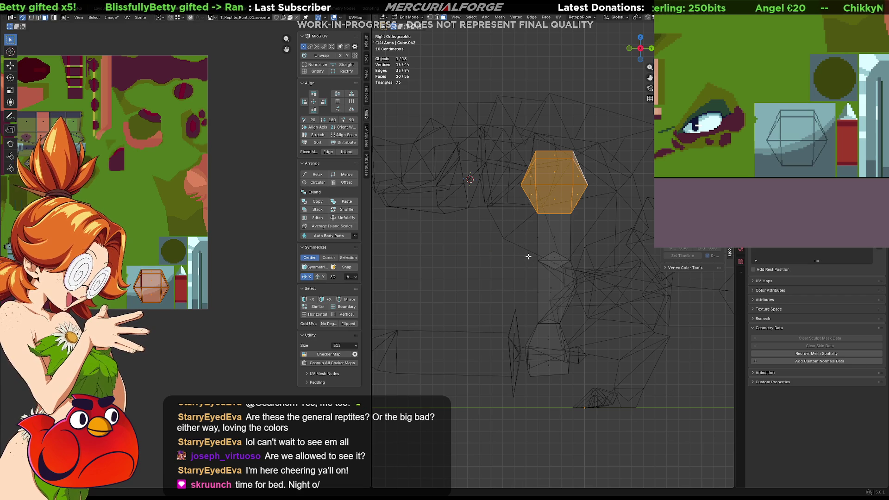
key("shift+z")
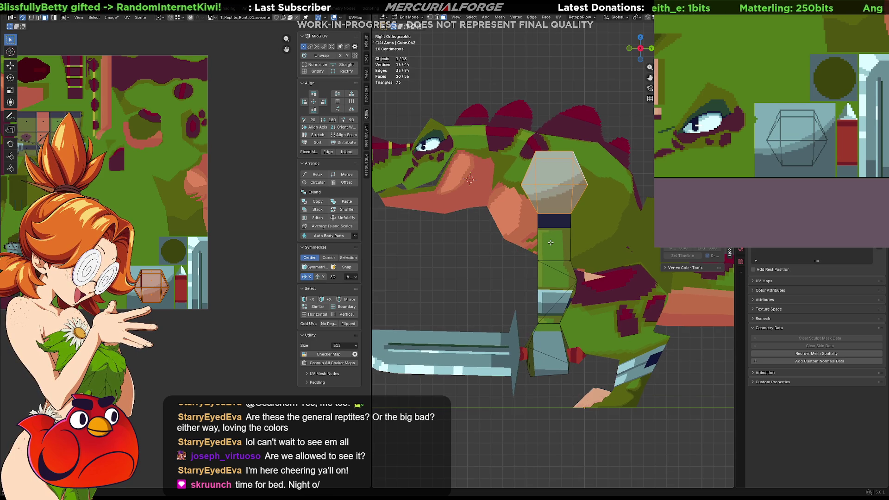
Project the selected faces from the front view and move the island onto the pale blue patch
key("KP_1")
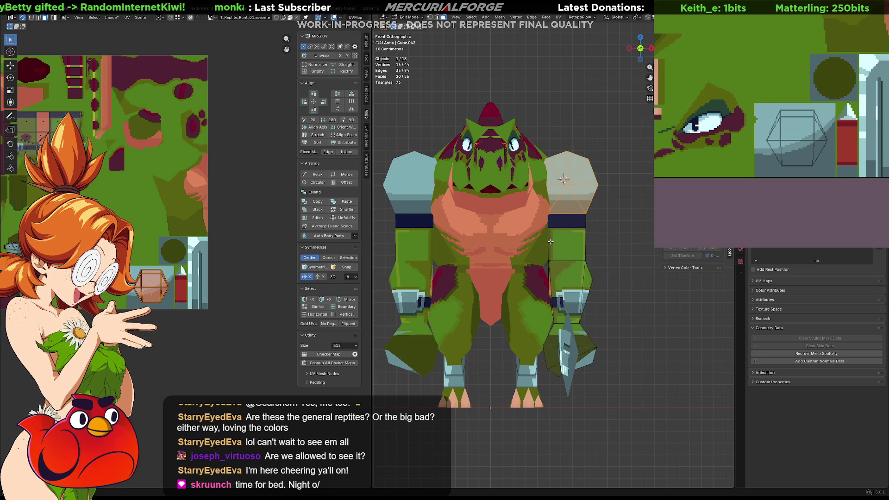
key("u")
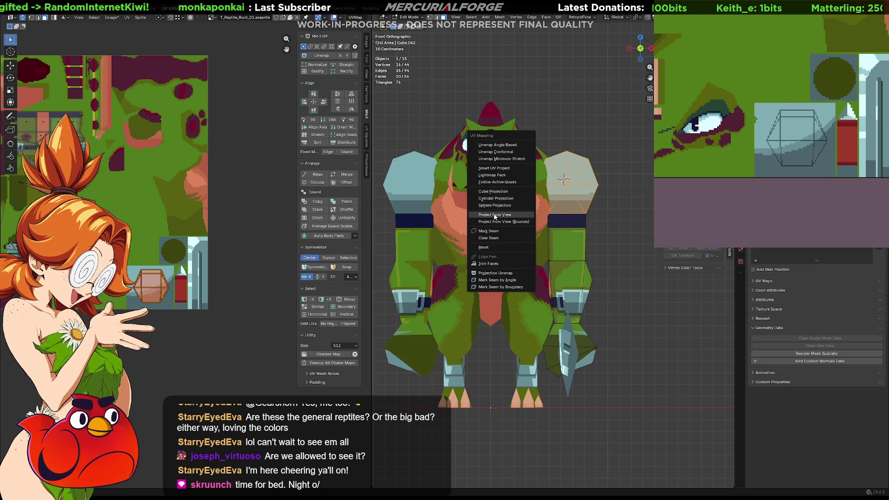
left_click(495, 215)
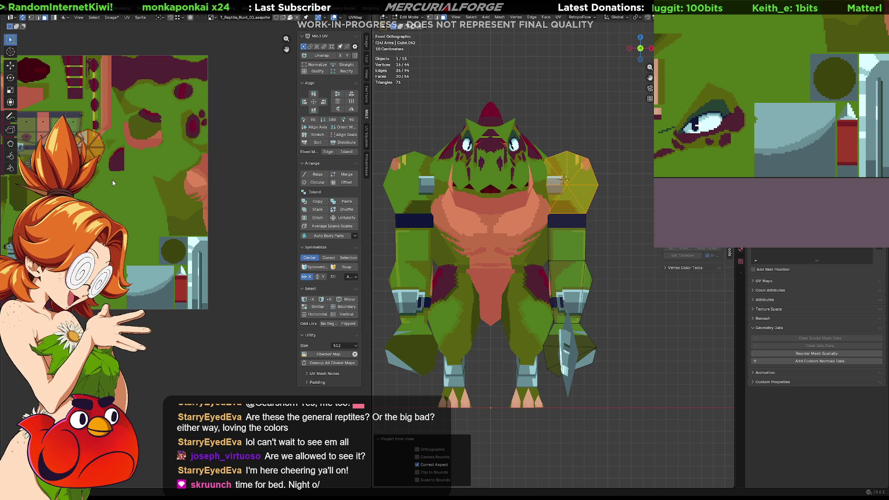
key("g")
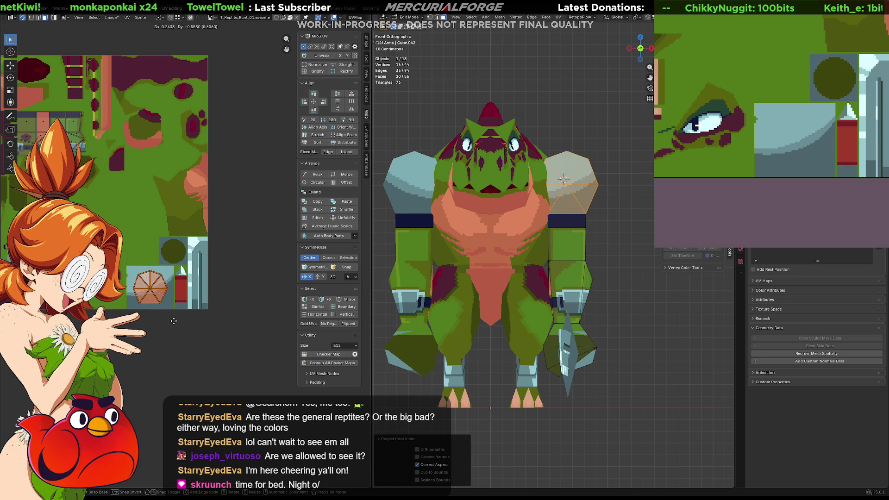
left_click(174, 322)
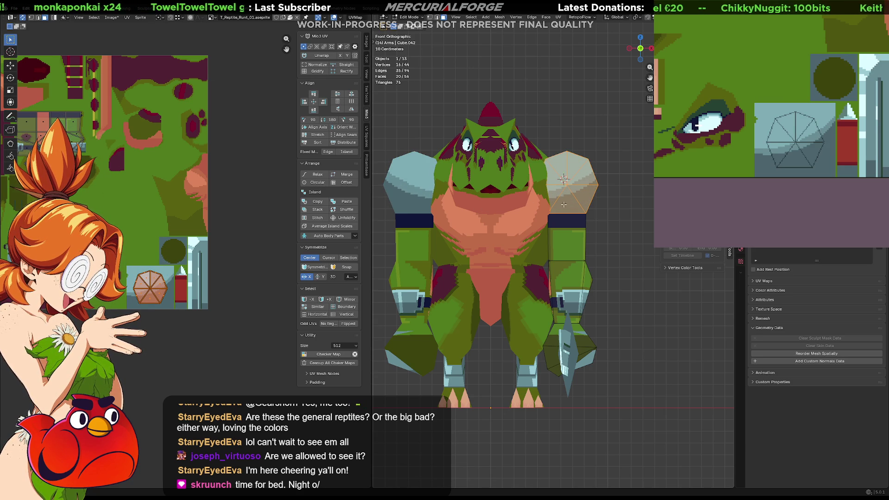
key("alt+z")
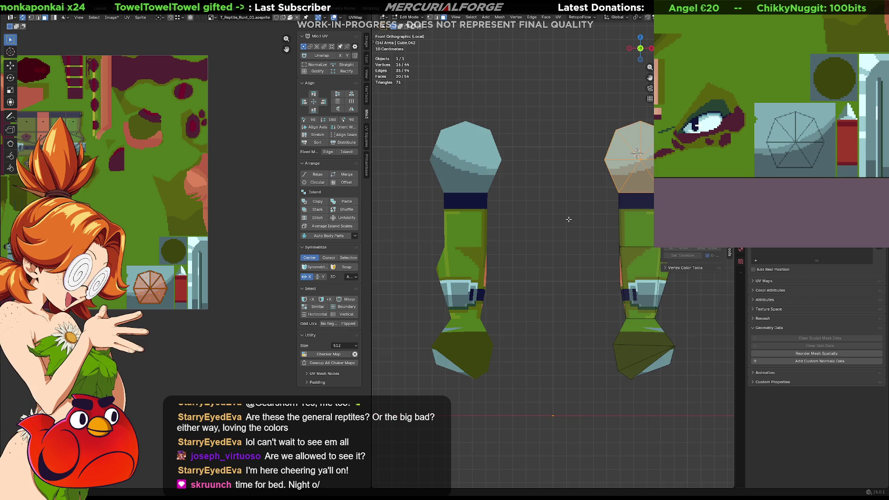
key("alt+z")
key("shift+z")
key("shift+z")
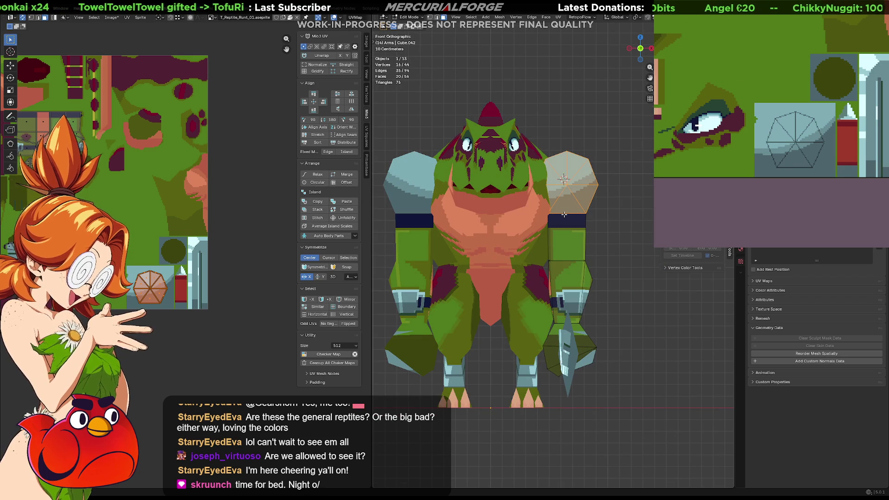
key("KP_5")
middle_click_drag(564, 214, 500, 204)
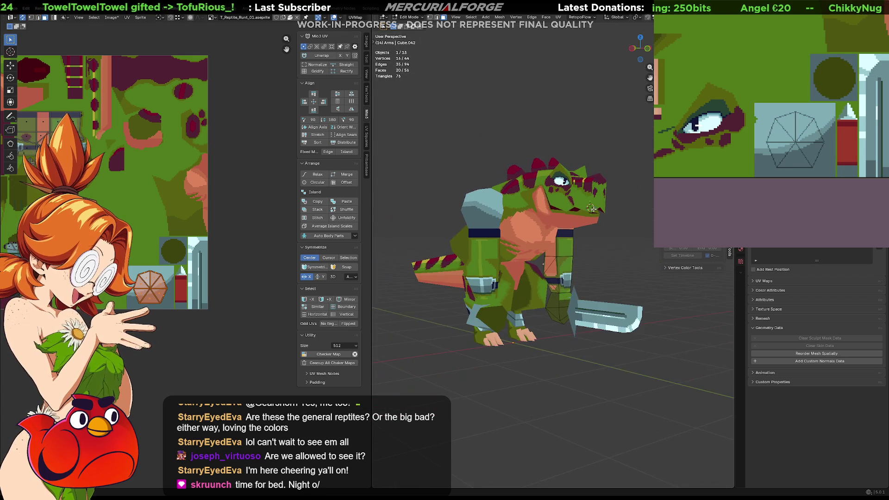
Return to Object Mode and pan the texture to the arm's region
scroll(185, 268, "up", 2)
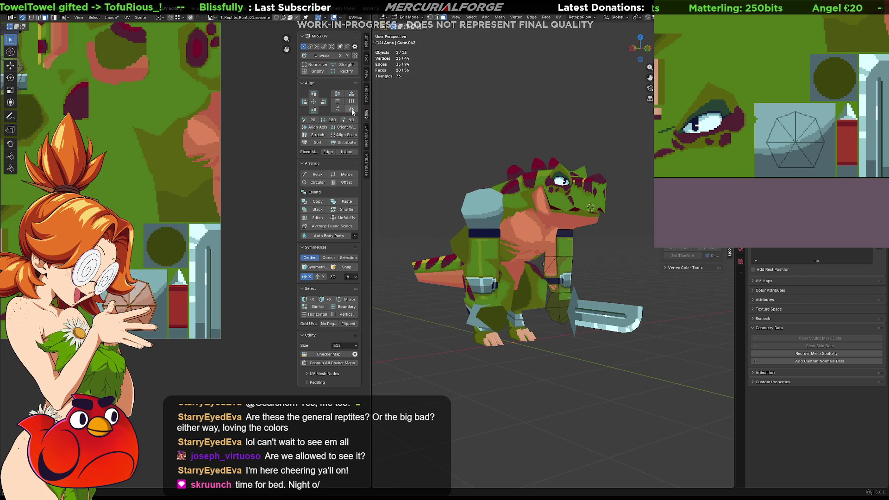
mouse_move(546, 216)
middle_mouse_down()
mouse_move(455, 210)
mouse_move(500, 213)
middle_mouse_up()
key("Tab")
mouse_move(572, 224)
middle_mouse_down()
mouse_move(643, 235)
mouse_move(572, 225)
mouse_move(581, 221)
mouse_move(563, 236)
middle_mouse_up()
scroll(582, 224, "up", 5)
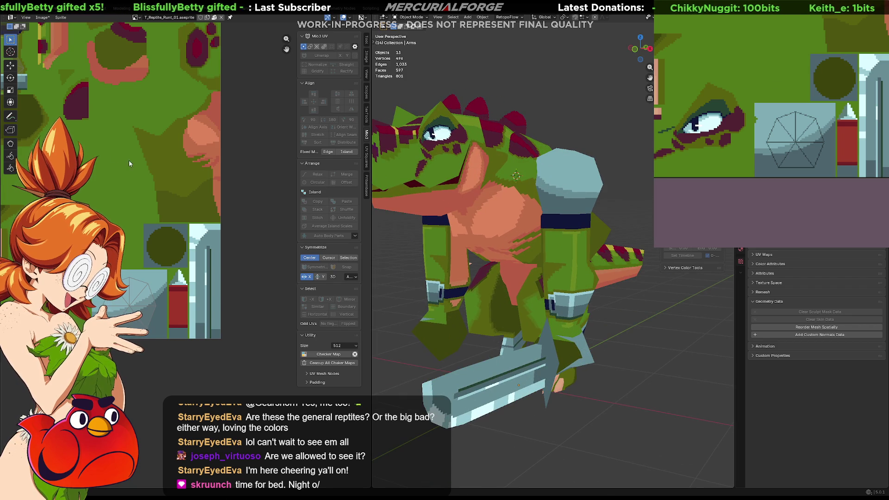
scroll(177, 174, "down", 1)
key("F3")
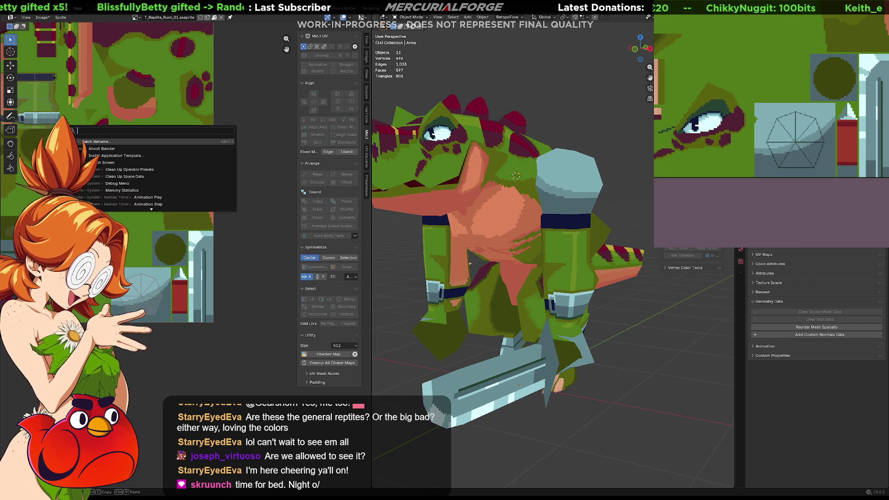
key("Escape")
scroll(838, 151, "down", 4)
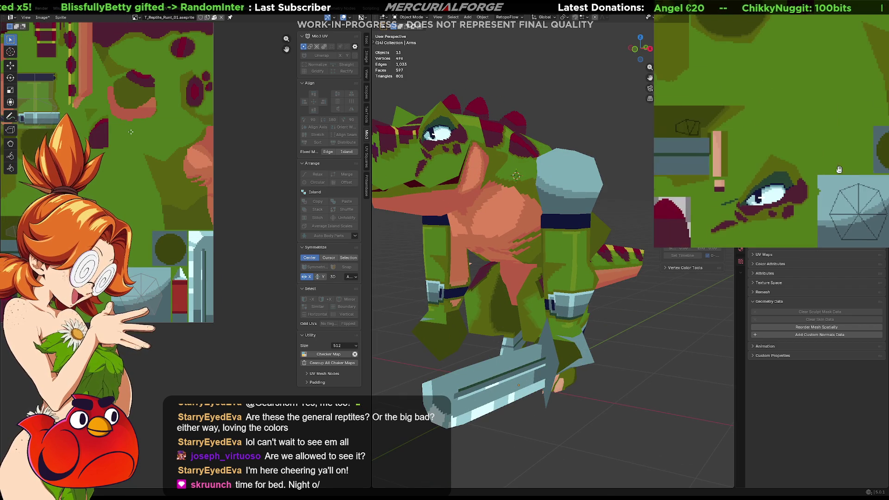
scroll(837, 151, "up", 2)
middle_click_drag(837, 151, 867, 223)
scroll(790, 93, "up", 2)
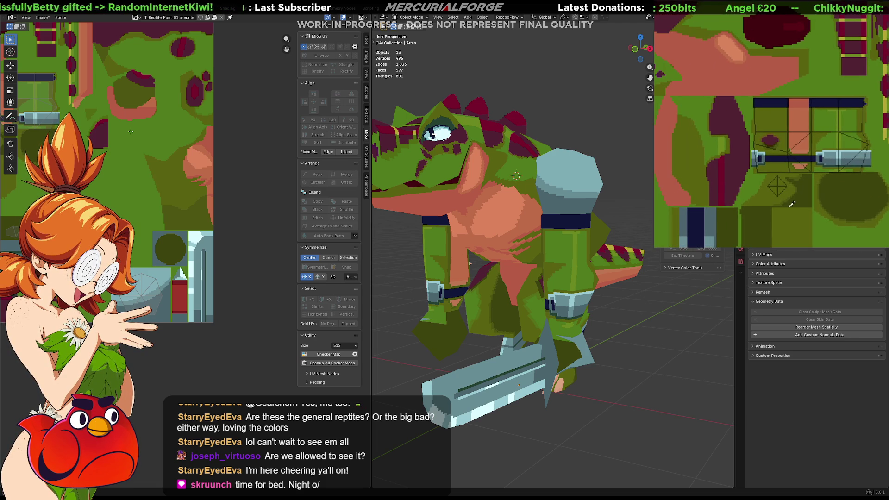
middle_click_drag(730, 223, 755, 182)
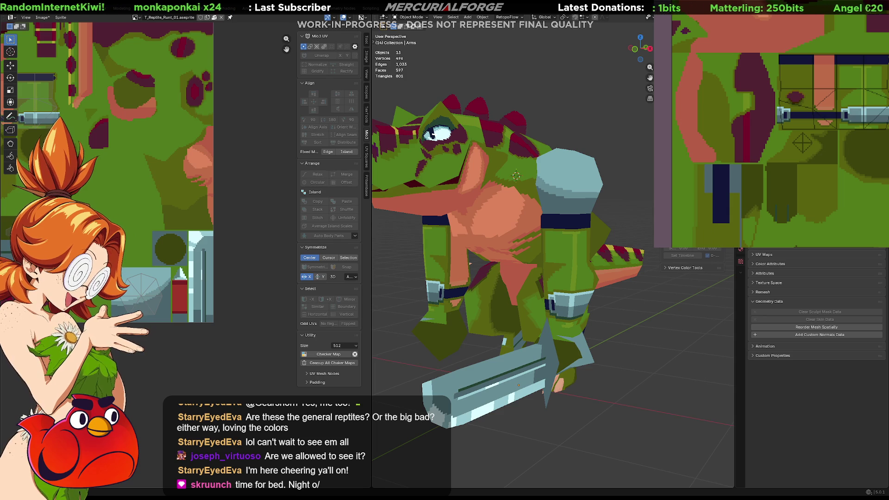
Fill the navy block olive green and trial lighter and dark olive fills on the neighbouring patch
left_click(707, 182)
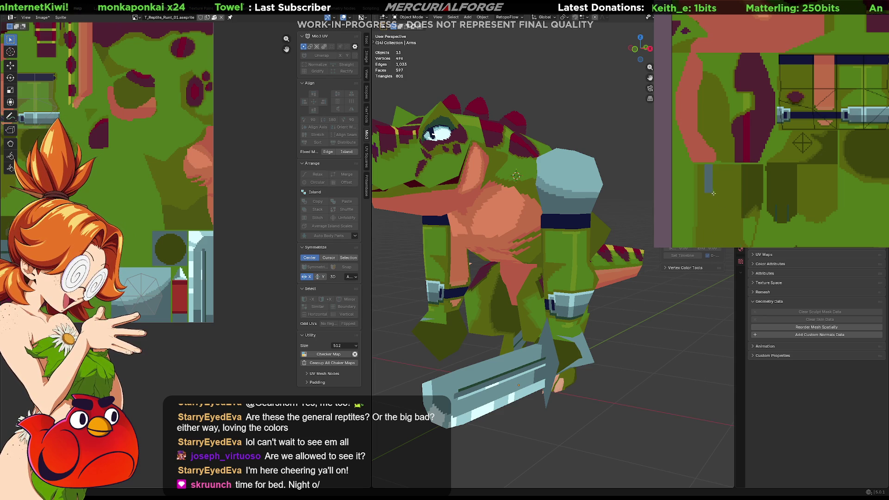
mouse_move(469, 263)
middle_mouse_down()
mouse_move(498, 266)
mouse_move(477, 264)
mouse_move(483, 283)
middle_mouse_up()
scroll(499, 266, "up", 5)
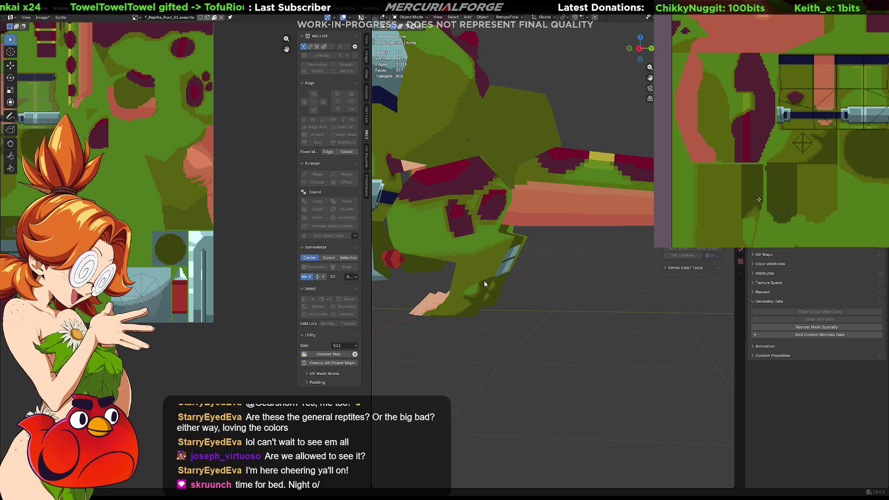
scroll(829, 195, "down", 3)
left_click(799, 82)
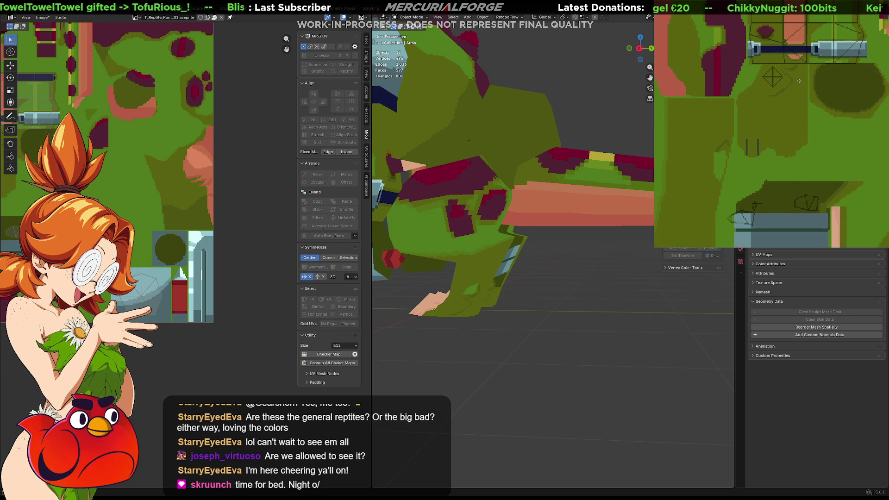
key("ctrl+z")
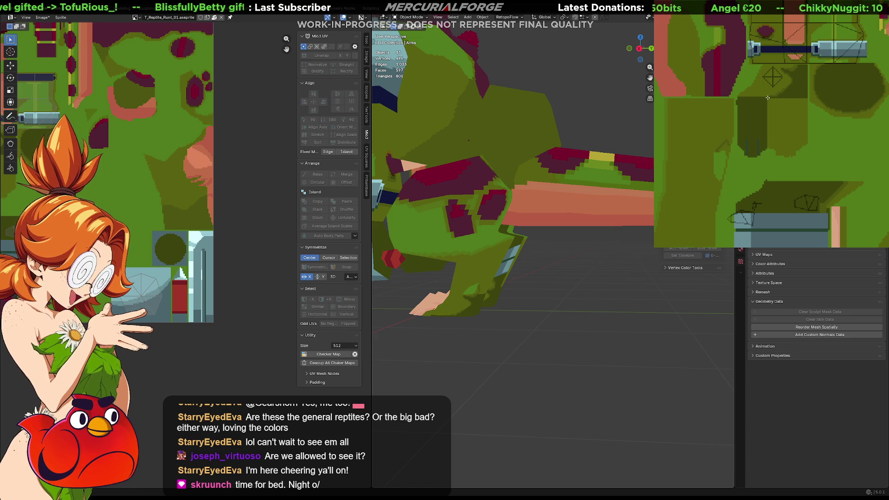
left_click(801, 88)
key("ctrl+z")
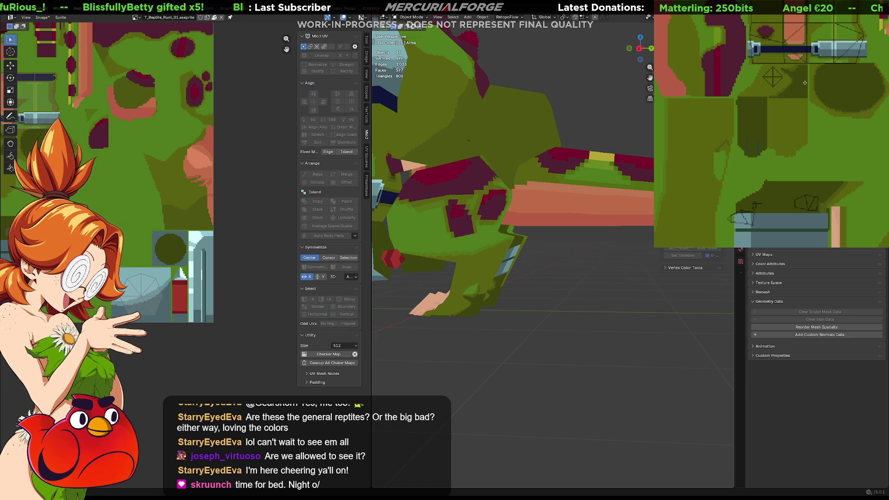
left_click(808, 87)
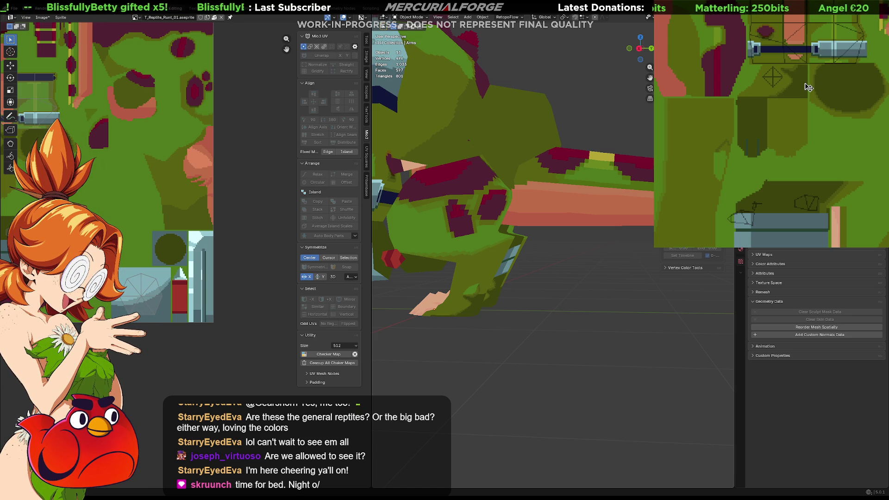
key("ctrl+z")
key("ctrl+y")
key("ctrl+z")
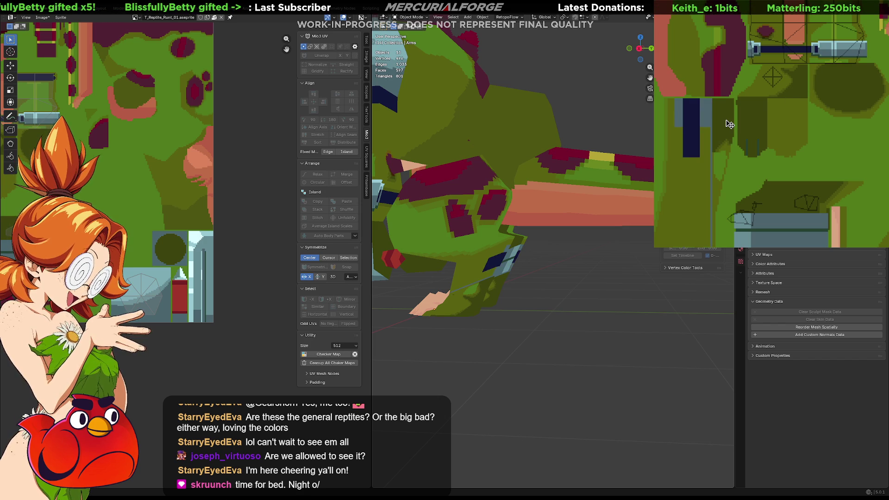
key("ctrl+z")
key("ctrl+z")
key("ctrl+y")
key("ctrl+y")
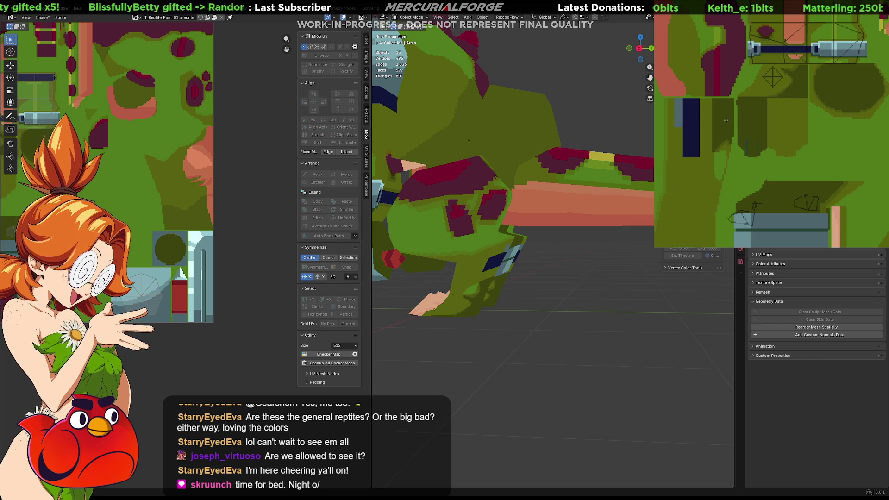
key("ctrl+z")
Fill the dark strip lighter green, recolour the large adjacent region, and lighten the dark oval
left_click(726, 120)
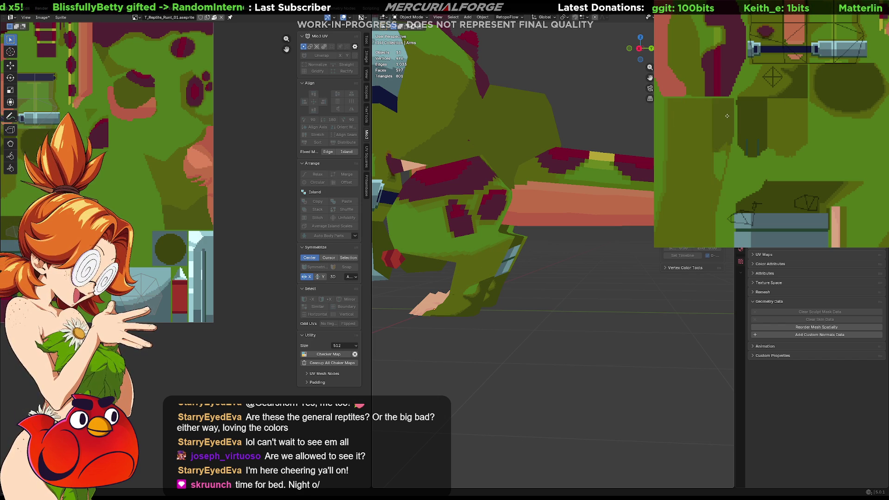
left_click(800, 88)
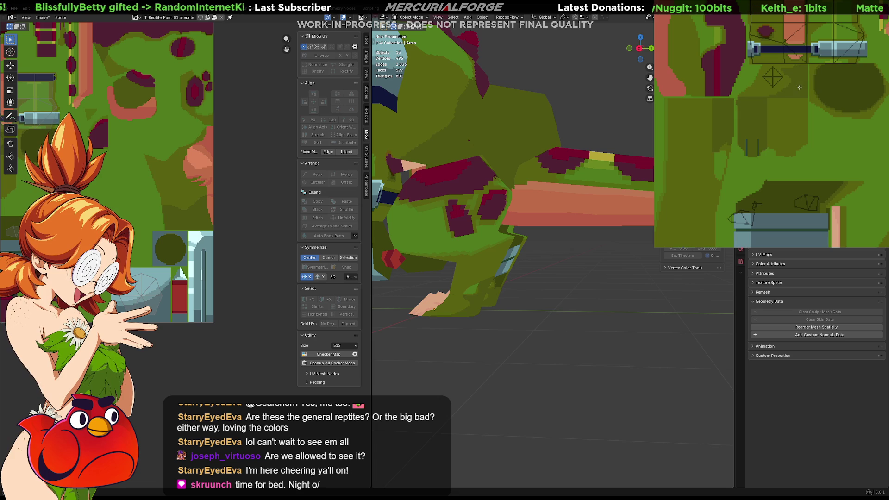
left_click(854, 92)
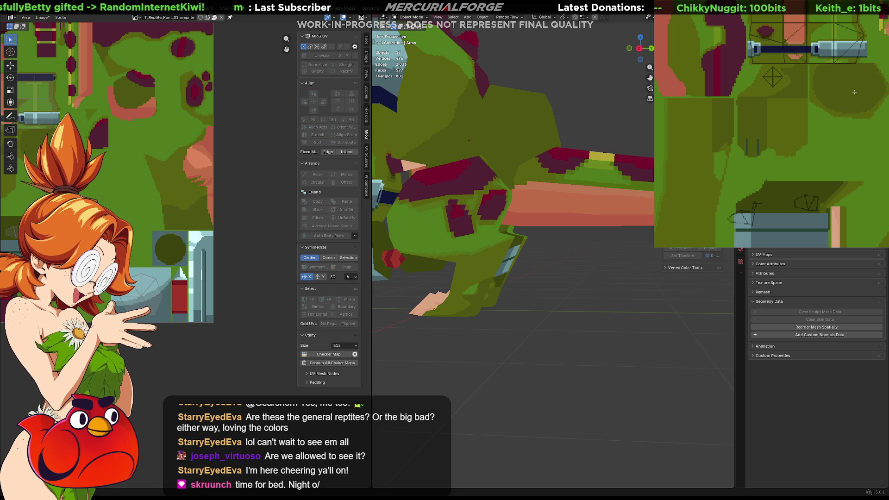
scroll(854, 92, "down", 2)
mouse_move(532, 303)
middle_mouse_down()
mouse_move(653, 309)
mouse_move(621, 310)
middle_mouse_up()
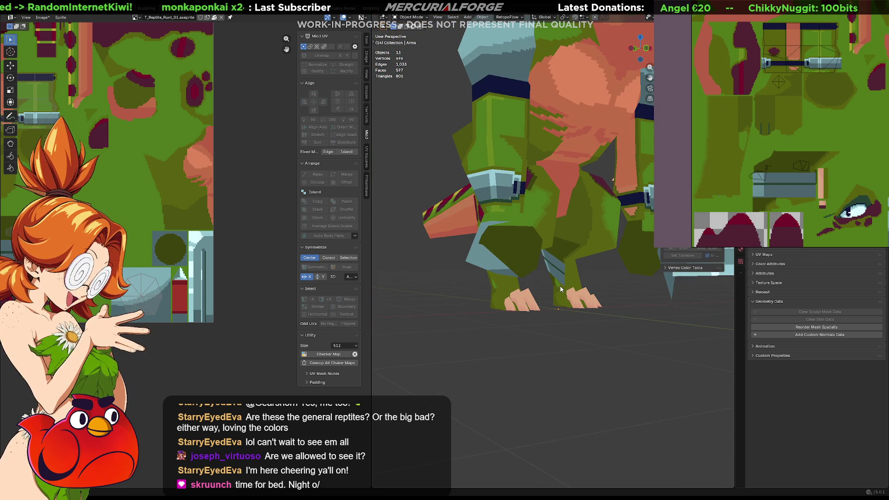
Fill the pale blue and grey-blue stripes, including the two left cells, with dark green
scroll(563, 284, "down", 5)
scroll(574, 276, "up", 2)
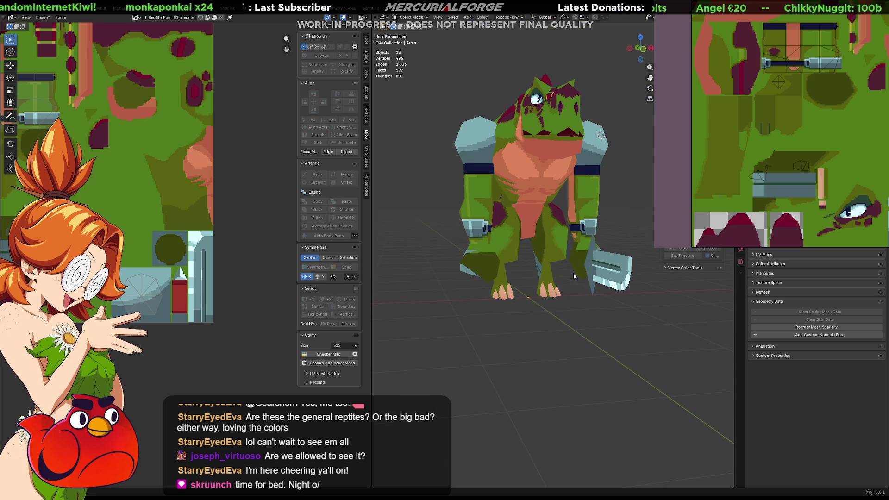
scroll(824, 196, "up", 2)
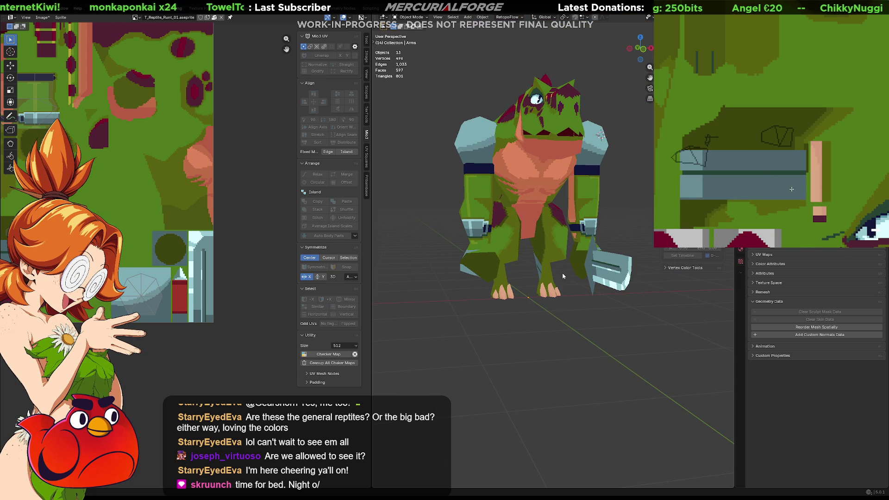
left_click(741, 160)
left_click(692, 160)
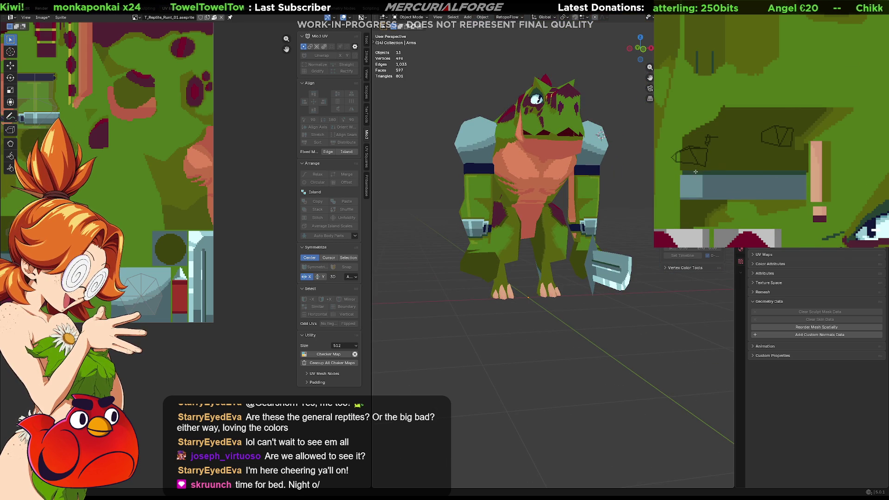
left_click(693, 178)
left_click(722, 184)
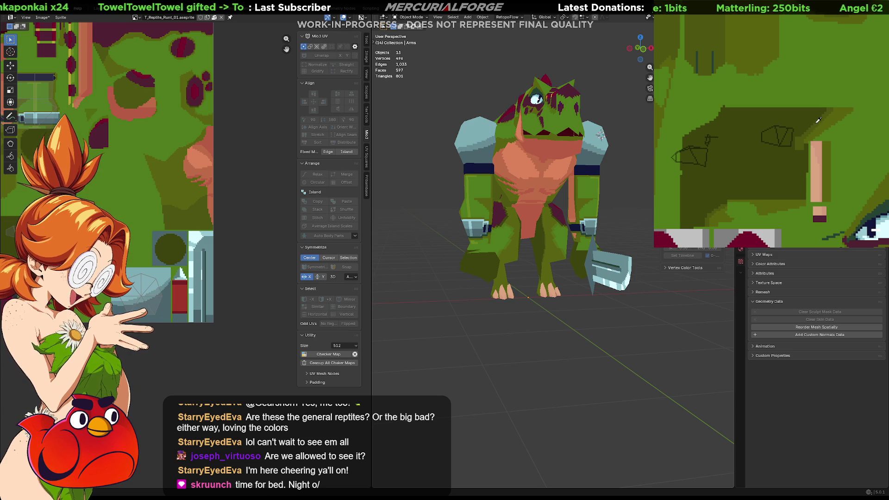
Brighten the large dark olive region and orbit around the reptile to check it
left_click(801, 124)
mouse_move(380, 200)
middle_mouse_down()
mouse_move(560, 235)
mouse_move(381, 199)
middle_mouse_up()
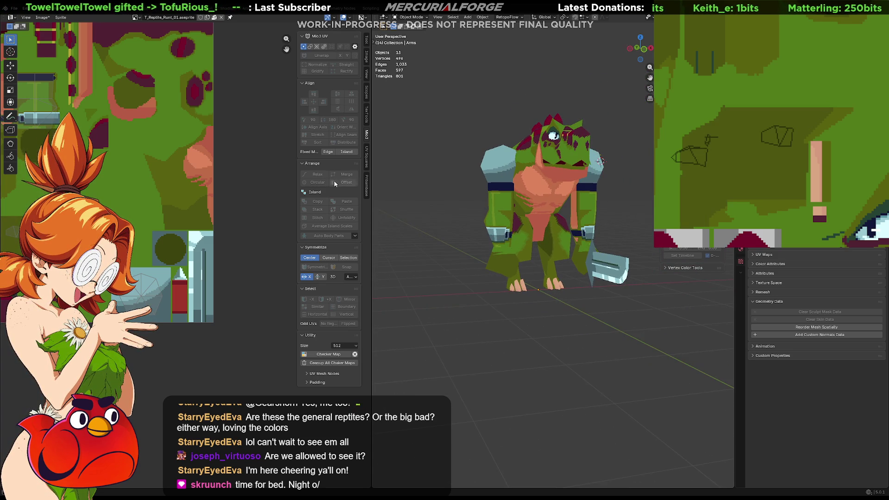
scroll(734, 94, "down", 2)
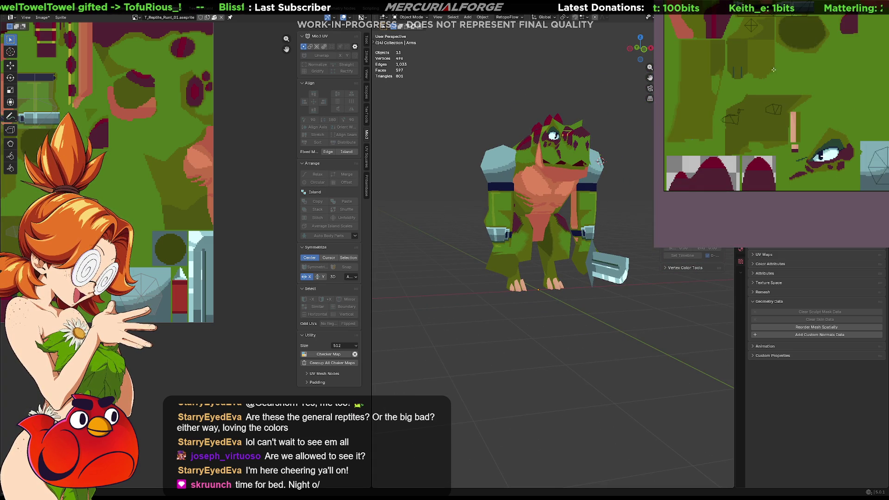
mouse_move(600, 161)
middle_mouse_down()
mouse_move(453, 232)
mouse_move(400, 235)
mouse_move(570, 233)
middle_mouse_up()
key("F3")
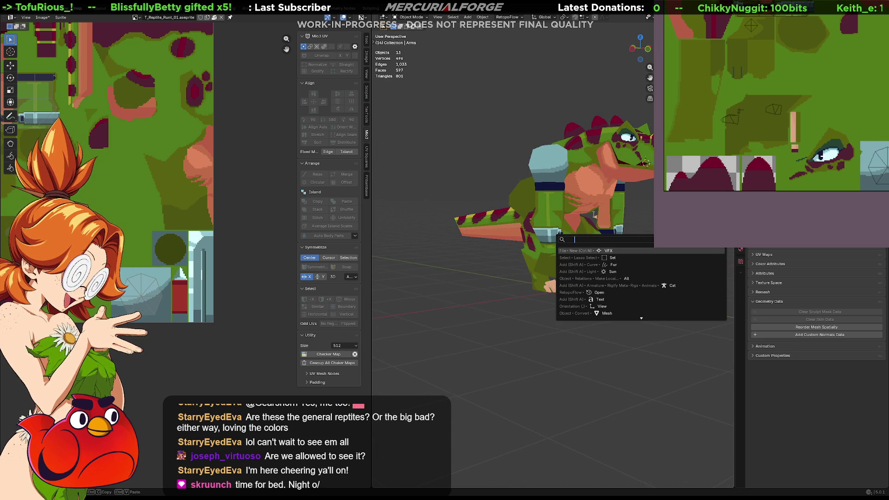
View the model from below and back upright, then bring the texture's belt island into view
key("Escape")
key("ctrl+KP_7")
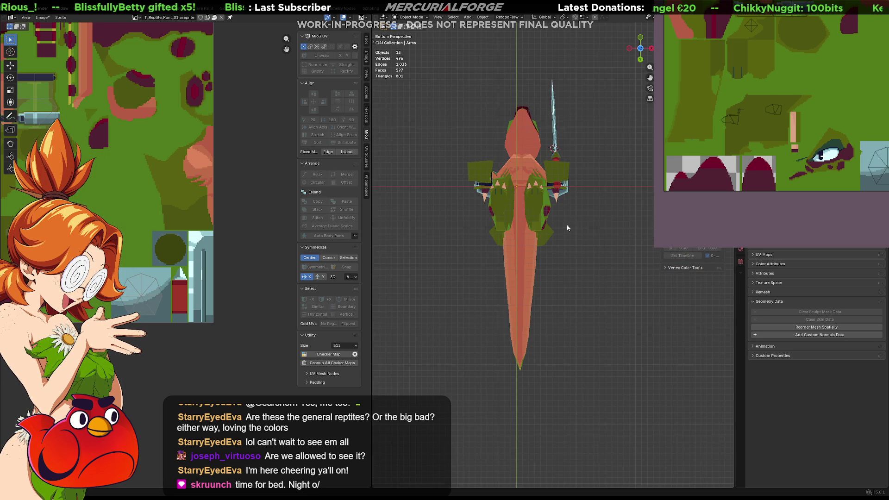
mouse_move(559, 184)
middle_mouse_down()
mouse_move(582, 268)
mouse_move(547, 258)
middle_mouse_up()
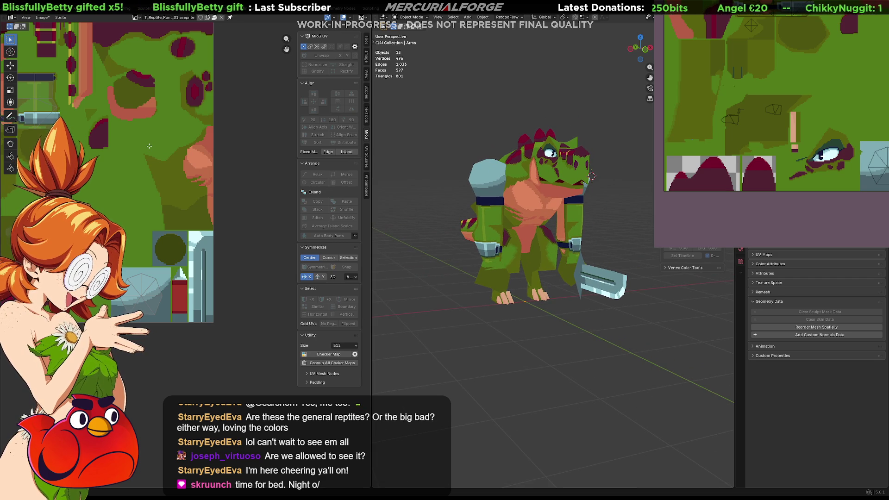
middle_click_drag(803, 56, 783, 207)
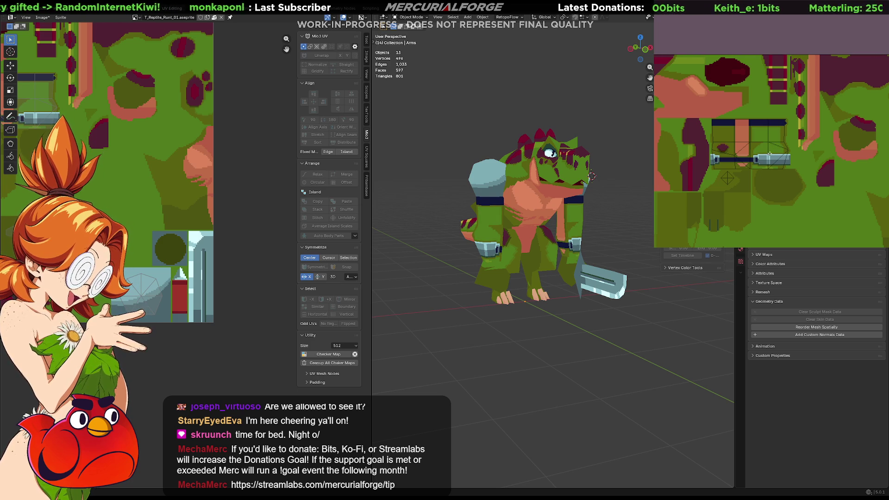
scroll(769, 154, "up", 2)
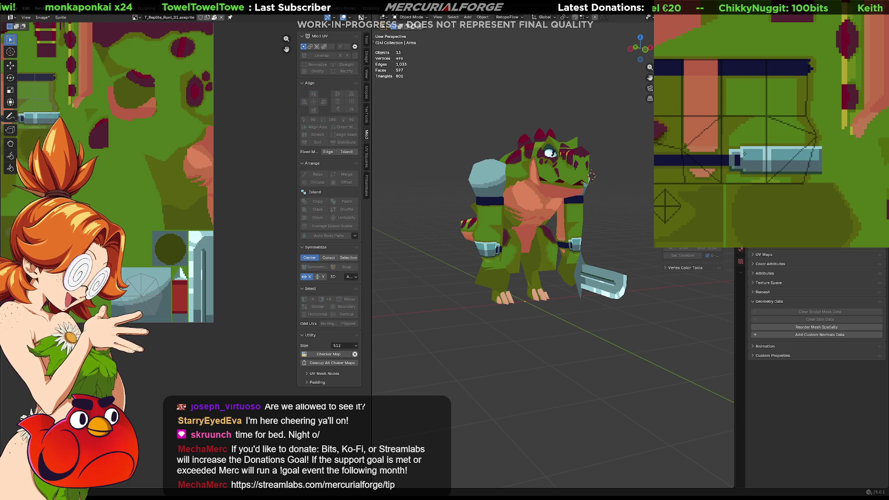
middle_click_drag(778, 156, 813, 157)
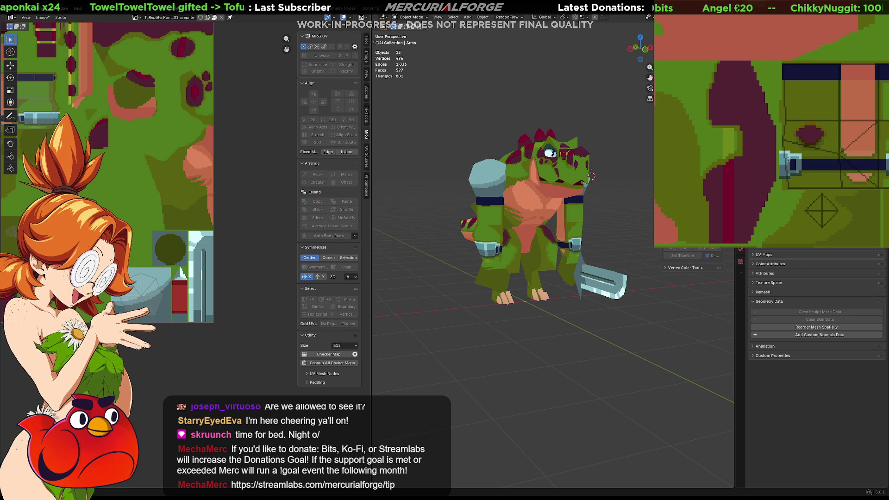
middle_click_drag(833, 163, 749, 158)
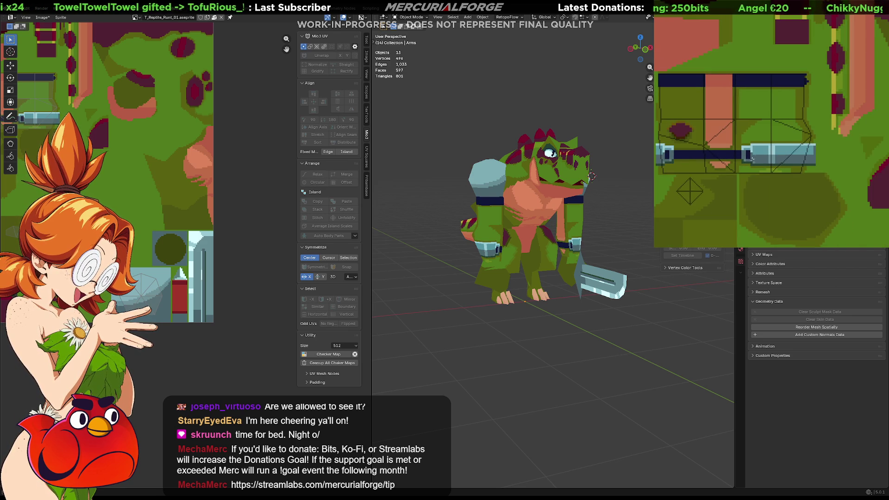
Fill the salmon cell navy, leaving the belt strip light blue, and select Tail.001
left_click(770, 149)
key("ctrl+z")
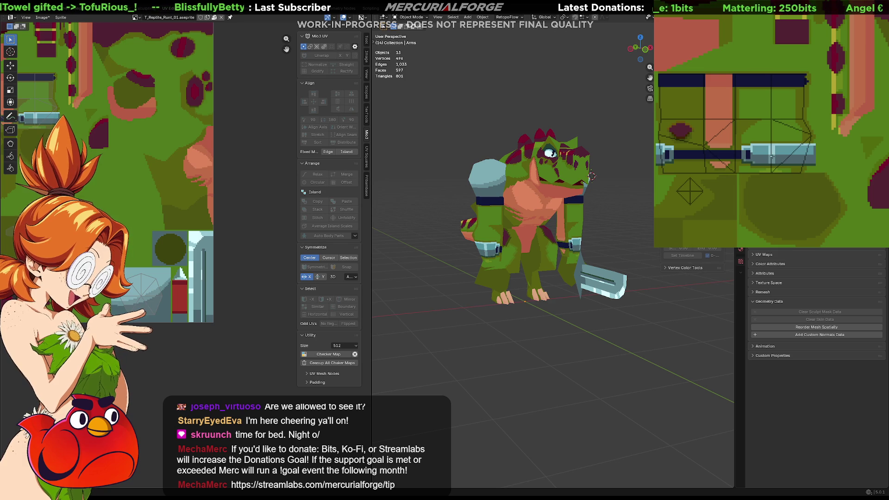
left_click(719, 81)
mouse_move(482, 260)
middle_mouse_down()
mouse_move(731, 265)
mouse_move(410, 263)
mouse_move(425, 268)
middle_mouse_up()
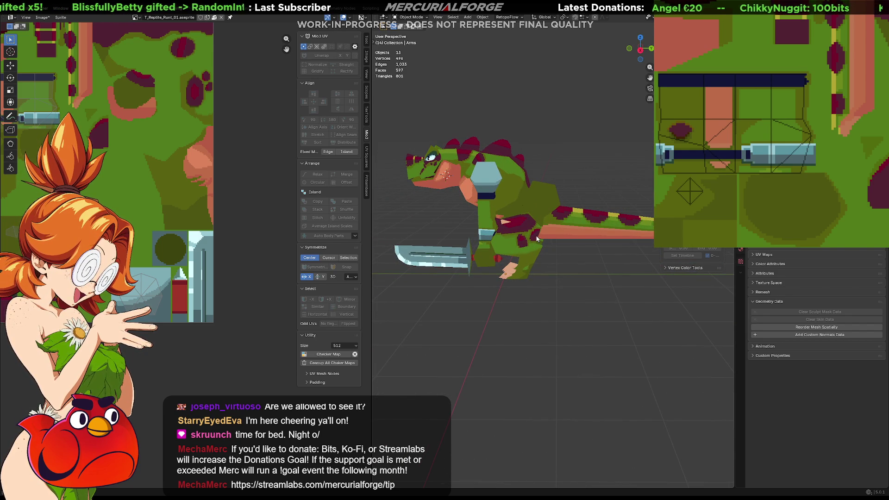
left_click(543, 197)
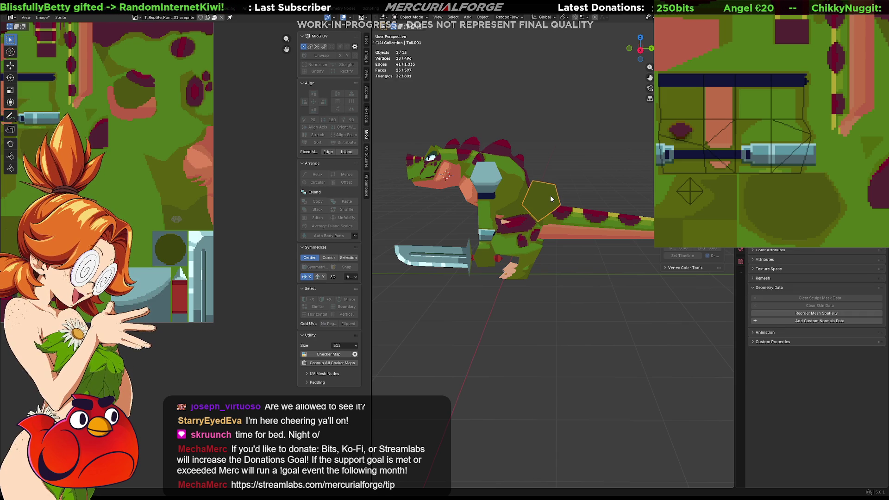
Move Tail.001's UV island lower onto a red patch of the texture so the tail shows red
scroll(838, 186, "down", 2)
middle_click_drag(861, 218, 813, 145)
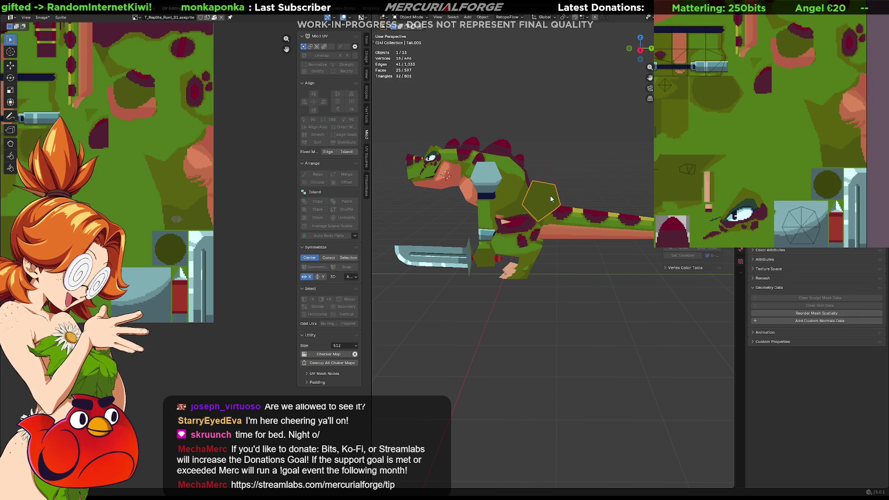
key("Tab")
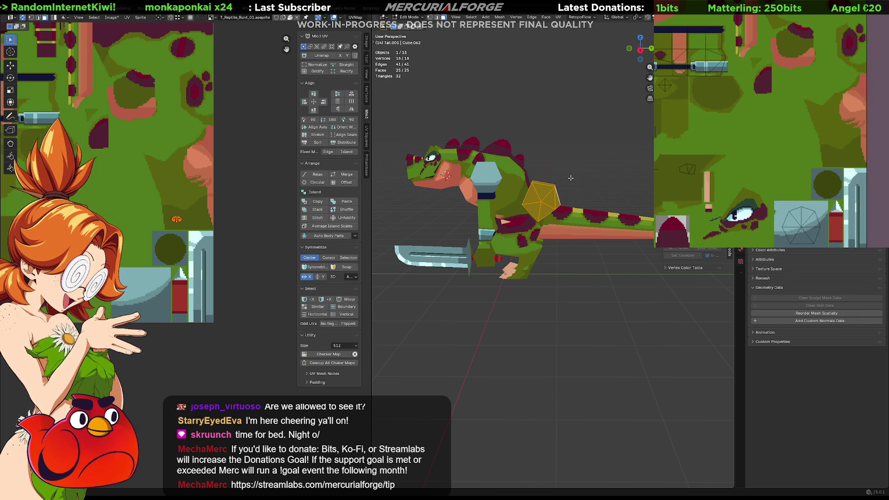
key("g")
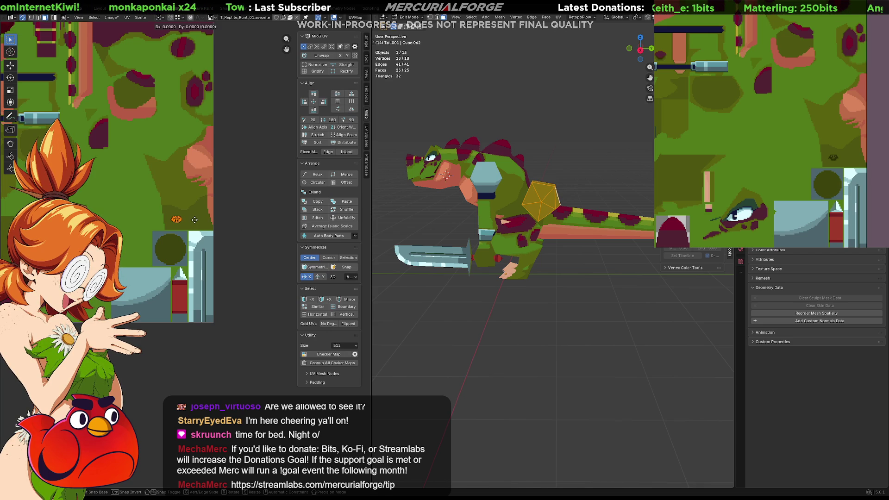
left_click(197, 286)
left_click(597, 157)
mouse_move(595, 190)
middle_mouse_down()
mouse_move(517, 188)
mouse_move(523, 222)
middle_mouse_up()
key("Tab")
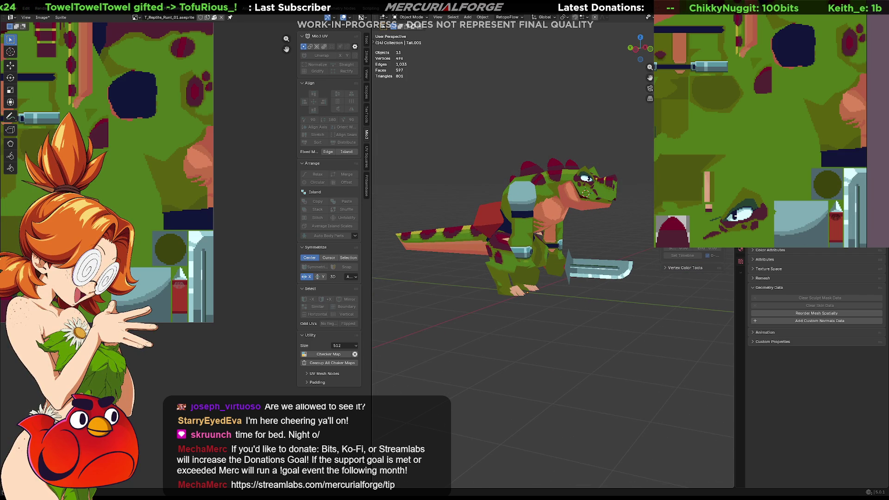
Tilt the red cube piece -57.4° about X, pivoting around the 3D cursor
mouse_move(481, 288)
middle_mouse_down()
mouse_move(654, 293)
mouse_move(566, 294)
middle_mouse_up()
mouse_move(486, 236)
middle_mouse_down()
mouse_move(558, 237)
mouse_move(540, 229)
mouse_move(517, 242)
mouse_move(527, 239)
middle_mouse_up()
scroll(540, 229, "up", 3)
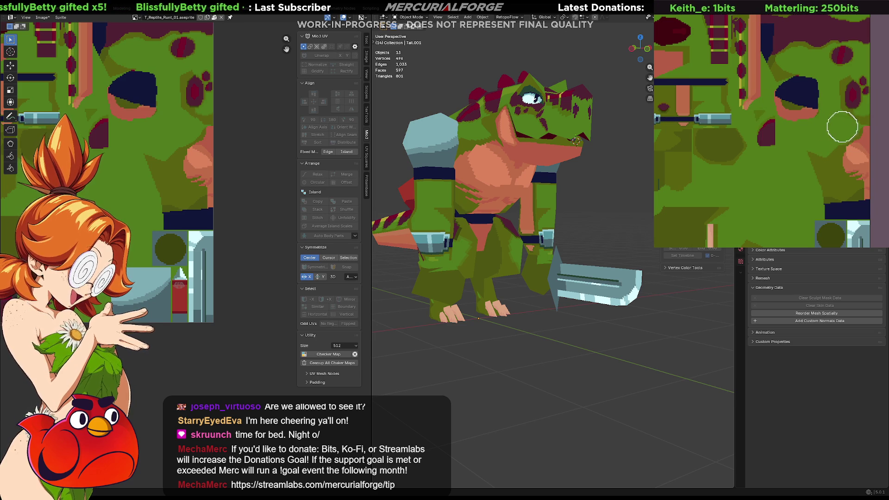
mouse_move(510, 208)
middle_mouse_down()
mouse_move(538, 234)
mouse_move(457, 226)
mouse_move(559, 240)
mouse_move(511, 241)
middle_mouse_up()
key("Tab")
key("Tab")
left_click(513, 232)
key("period")
left_click(559, 241)
key("r")
key("x")
left_click(553, 212)
Touch up the blue patch's left edge, then lower the red tail piece toward the feet
mouse_move(552, 213)
middle_mouse_down()
mouse_move(392, 229)
mouse_move(583, 228)
mouse_move(560, 223)
mouse_move(556, 239)
mouse_move(617, 215)
mouse_move(491, 240)
mouse_move(518, 275)
middle_mouse_up()
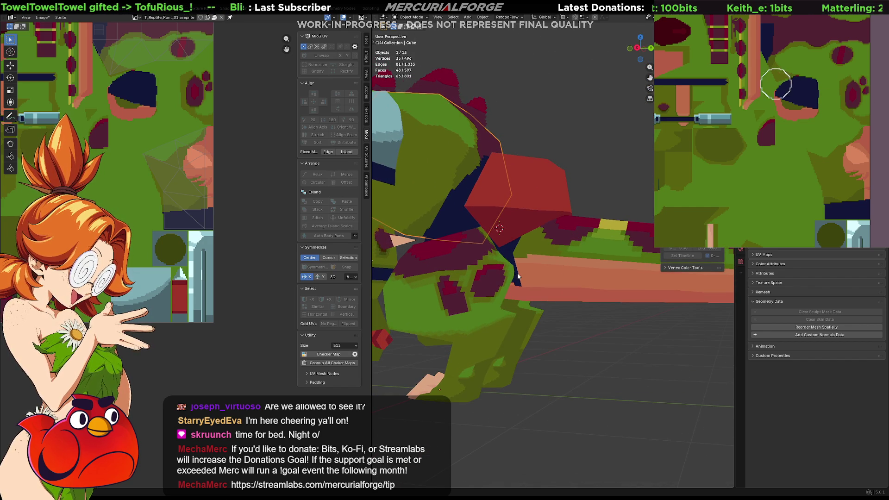
mouse_move(769, 81)
left_mouse_down()
mouse_move(787, 121)
mouse_move(779, 110)
mouse_move(837, 93)
mouse_move(788, 125)
mouse_move(824, 108)
mouse_move(793, 123)
mouse_move(816, 111)
mouse_move(831, 82)
mouse_move(784, 131)
mouse_move(827, 90)
left_mouse_up()
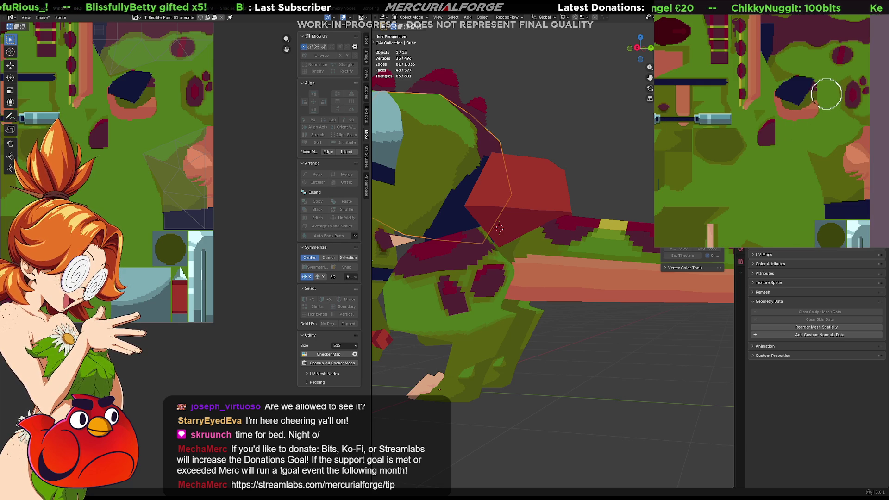
left_click(545, 188)
key("g")
mouse_move(540, 166)
middle_mouse_down()
mouse_move(510, 194)
mouse_move(504, 170)
mouse_move(584, 161)
mouse_move(526, 168)
mouse_move(558, 216)
middle_mouse_up()
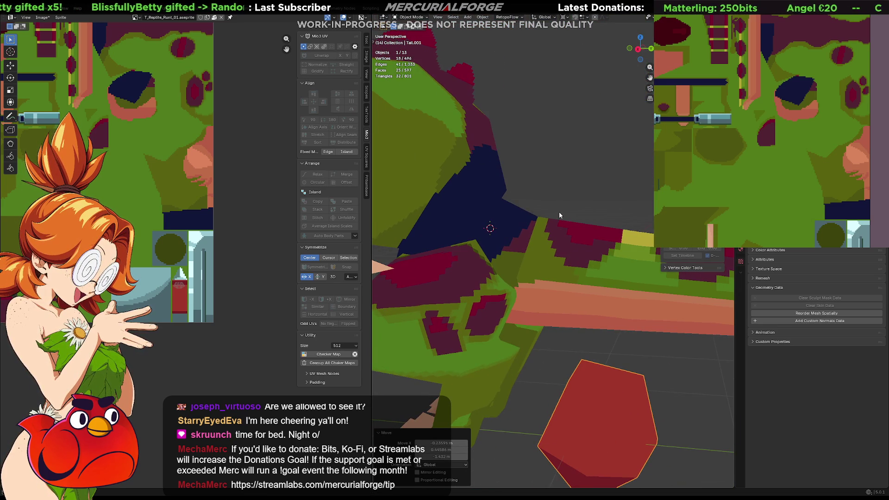
Undo the tail move and hide the red tail piece and the magenta leg pieces
key("ctrl+z")
key("h")
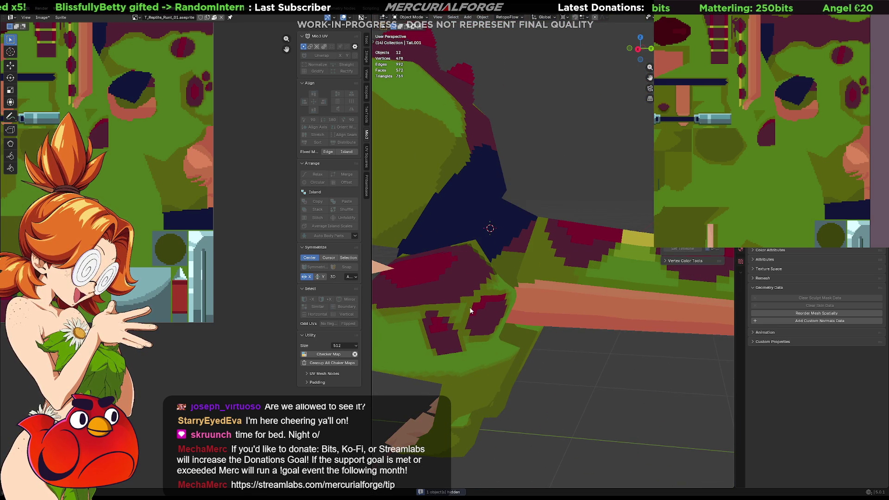
left_click(473, 304)
key("h")
mouse_move(469, 308)
middle_mouse_down()
mouse_move(493, 280)
mouse_move(483, 279)
mouse_move(487, 269)
mouse_move(556, 292)
middle_mouse_up()
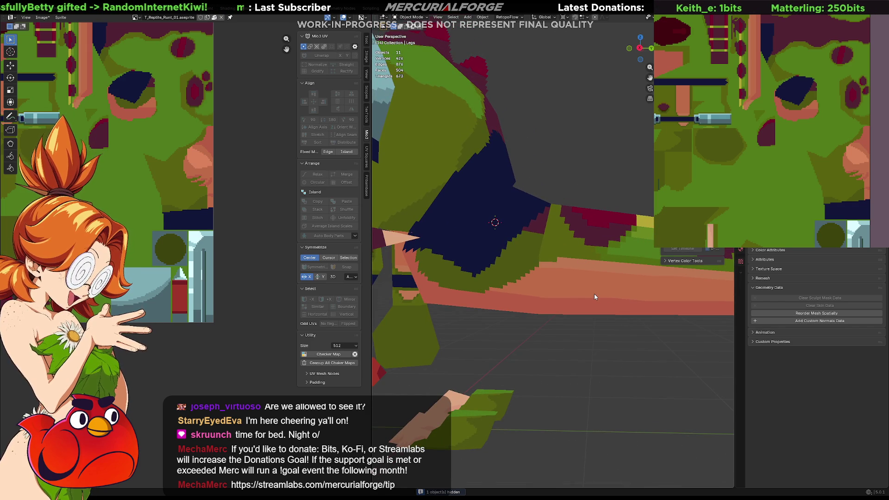
Paint part of the navy patch green and paste in the three copied pieces
mouse_move(814, 100)
left_mouse_down()
mouse_move(784, 115)
mouse_move(826, 105)
mouse_move(764, 120)
mouse_move(791, 121)
left_mouse_up()
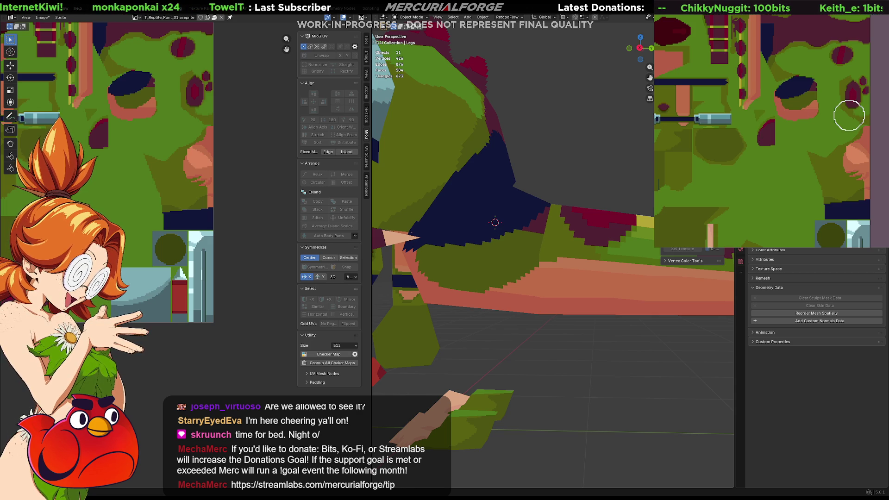
mouse_move(602, 185)
middle_mouse_down()
mouse_move(505, 227)
mouse_move(570, 205)
middle_mouse_up()
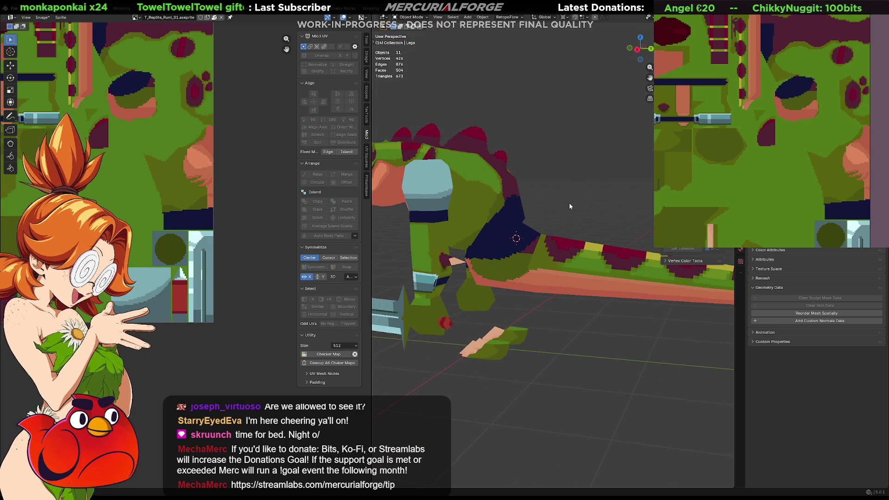
key("ctrl+v")
left_click(584, 190)
mouse_move(515, 191)
middle_mouse_down()
mouse_move(552, 206)
mouse_move(636, 209)
mouse_move(538, 213)
mouse_move(568, 216)
mouse_move(545, 219)
mouse_move(525, 207)
mouse_move(592, 204)
mouse_move(470, 226)
mouse_move(523, 258)
middle_mouse_up()
Undo the thin light-green vertical line on the texture and redraw it as a faint upward stroke
scroll(528, 212, "up", 4)
scroll(523, 220, "down", 3)
scroll(469, 226, "up", 5)
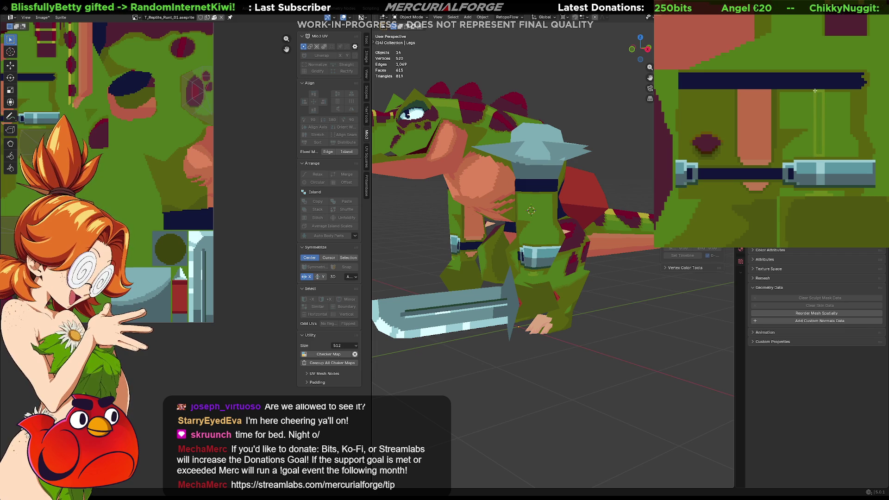
key("ctrl+z")
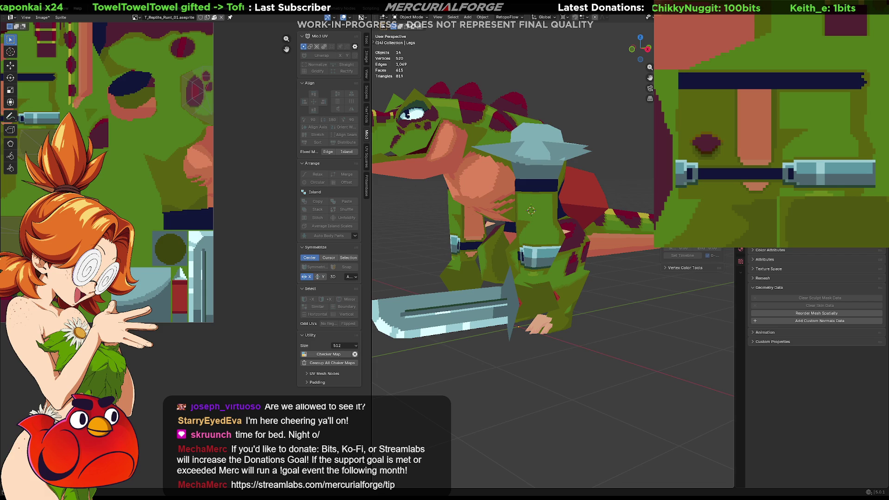
left_click_drag(821, 156, 817, 92)
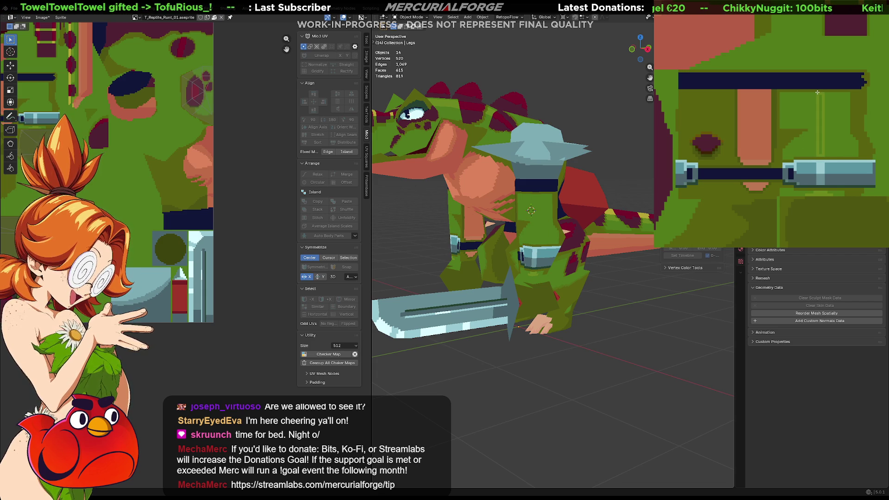
scroll(601, 274, "down", 2)
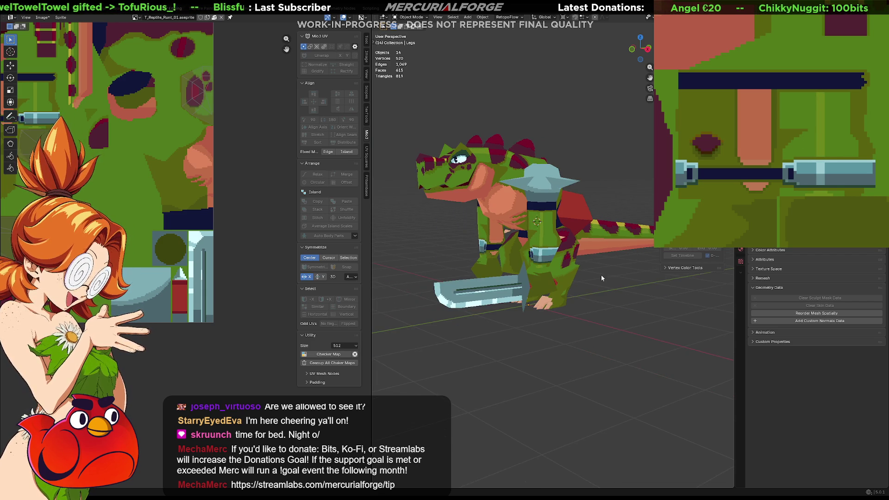
key("shift+s")
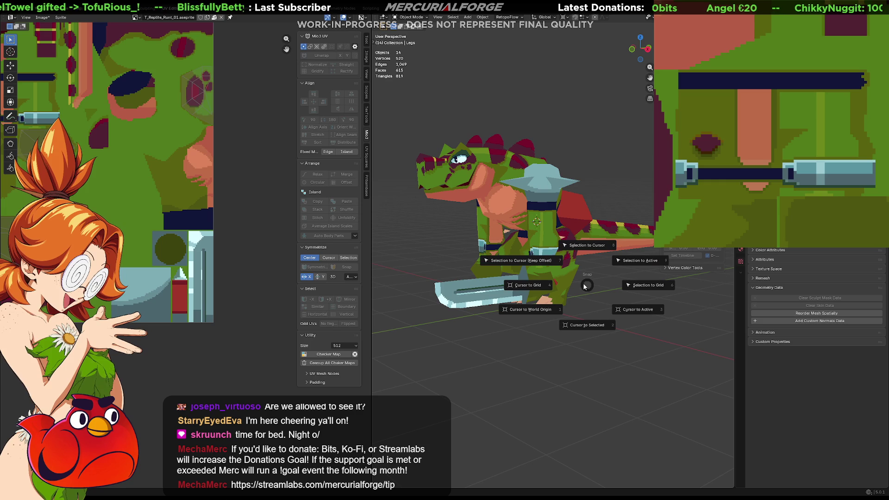
Snap the 3D cursor back to the world origin
left_click(547, 319)
mouse_move(499, 268)
middle_mouse_down()
mouse_move(596, 265)
mouse_move(546, 263)
middle_mouse_up()
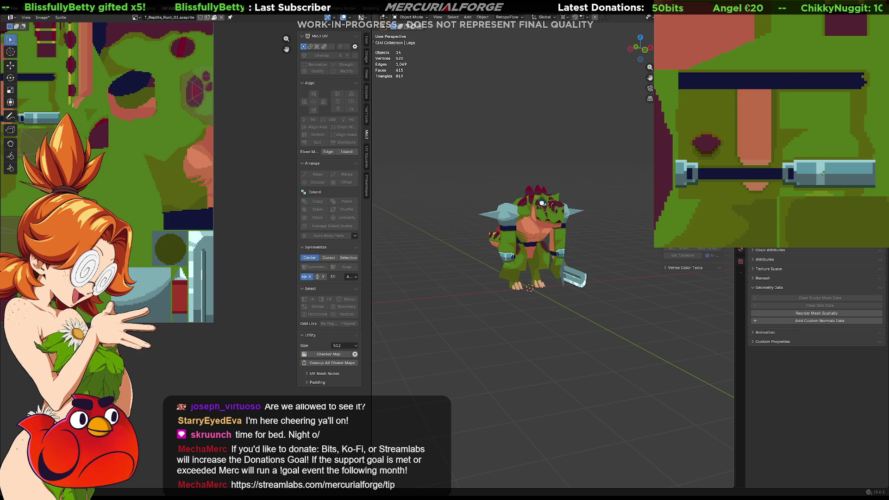
mouse_move(574, 280)
middle_mouse_down()
mouse_move(443, 283)
mouse_move(557, 279)
middle_mouse_up()
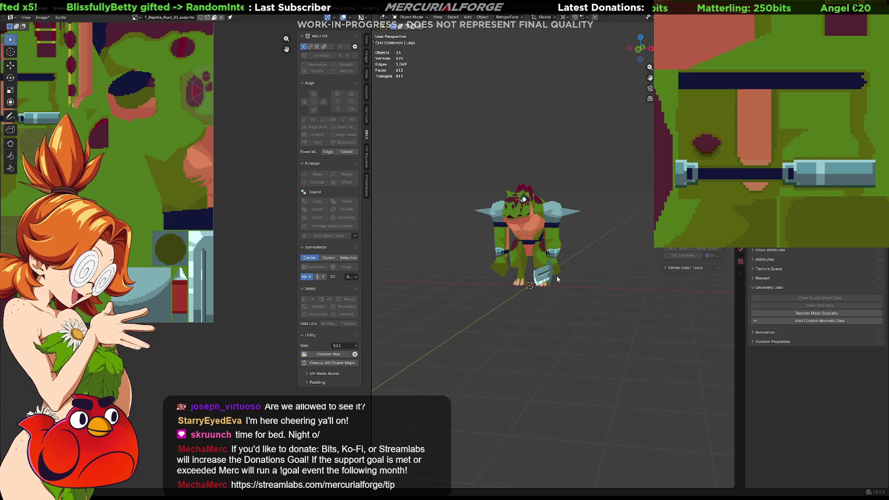
scroll(556, 276, "up", 5)
mouse_move(555, 275)
middle_mouse_down()
mouse_move(512, 274)
mouse_move(540, 273)
middle_mouse_up()
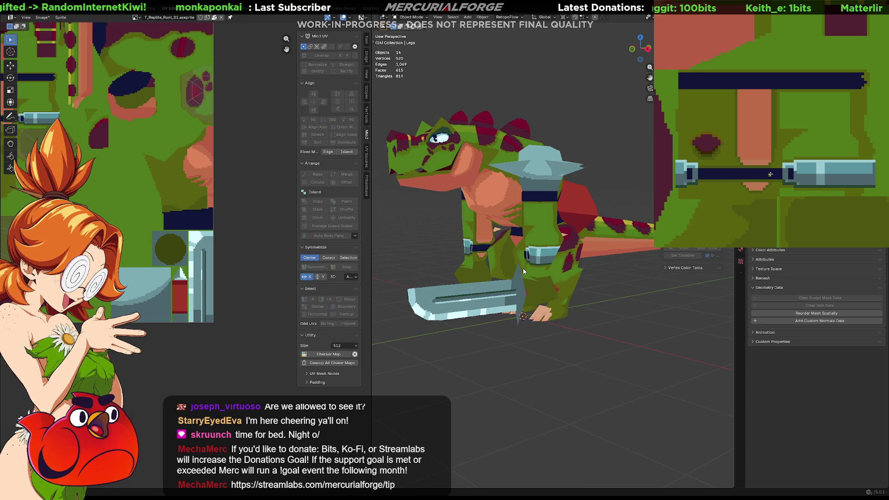
Paint the dark navy bracer bar over with green, left to right
left_click_drag(770, 174, 698, 174)
scroll(796, 174, "up", 1)
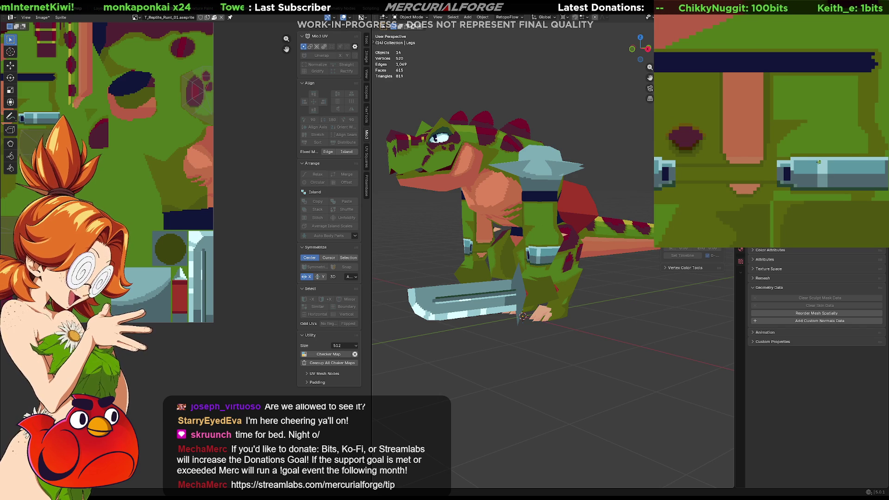
left_click_drag(865, 152, 842, 188)
mouse_move(848, 150)
left_mouse_down()
mouse_move(782, 178)
mouse_move(781, 164)
mouse_move(792, 190)
left_mouse_up()
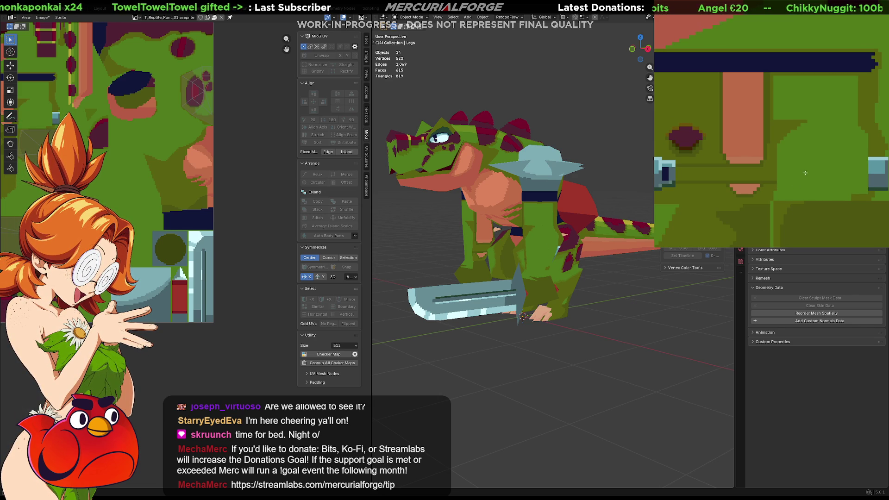